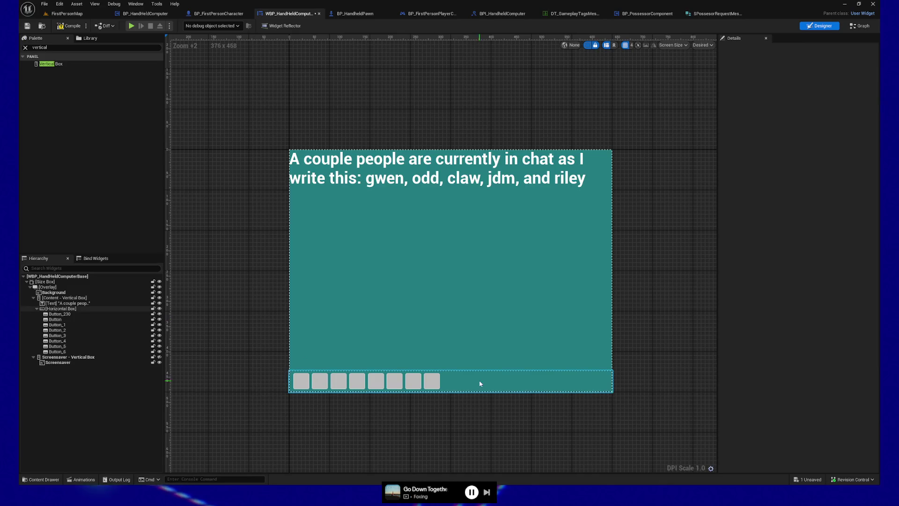
Step: Select Button_230 through Button_6 and centre all eight buttons vertically in their row
{"action": "left_click", "coordinate": [56, 314]}
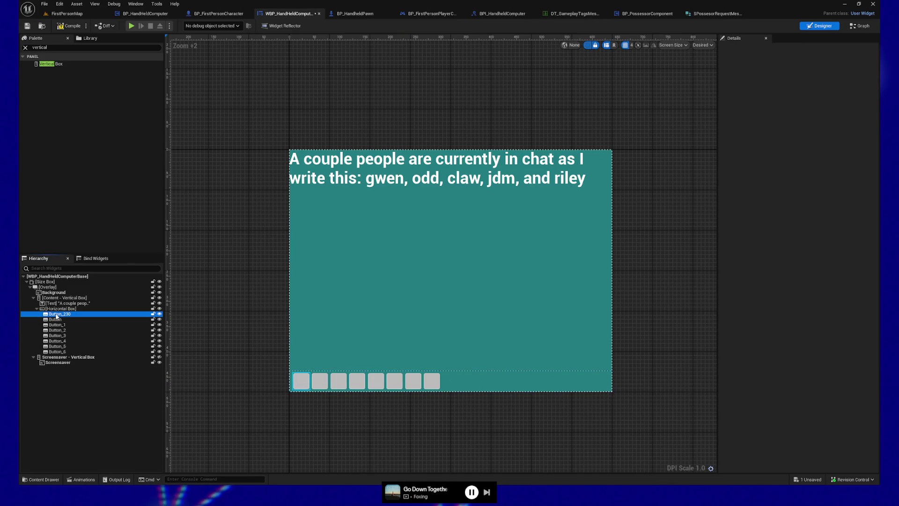
{"action": "left_click", "coordinate": [65, 352]}
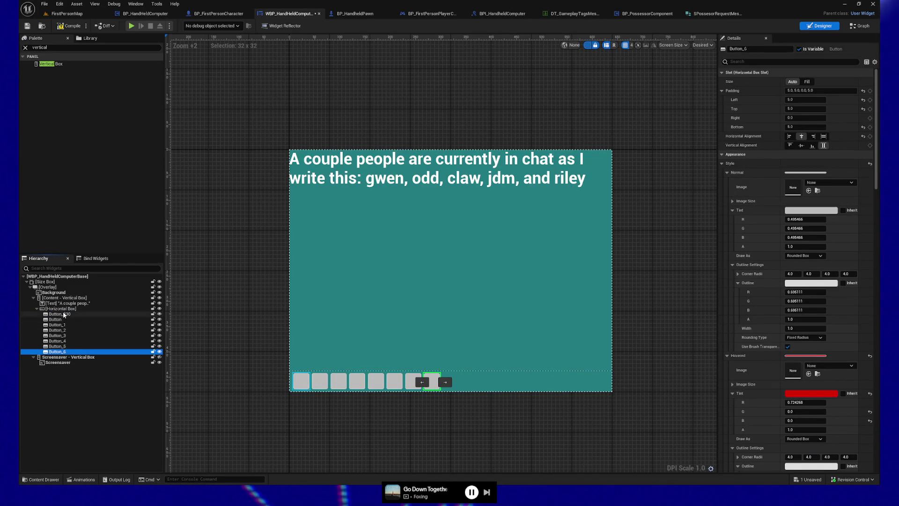
{"action": "left_click", "coordinate": [65, 352], "text": "shift"}
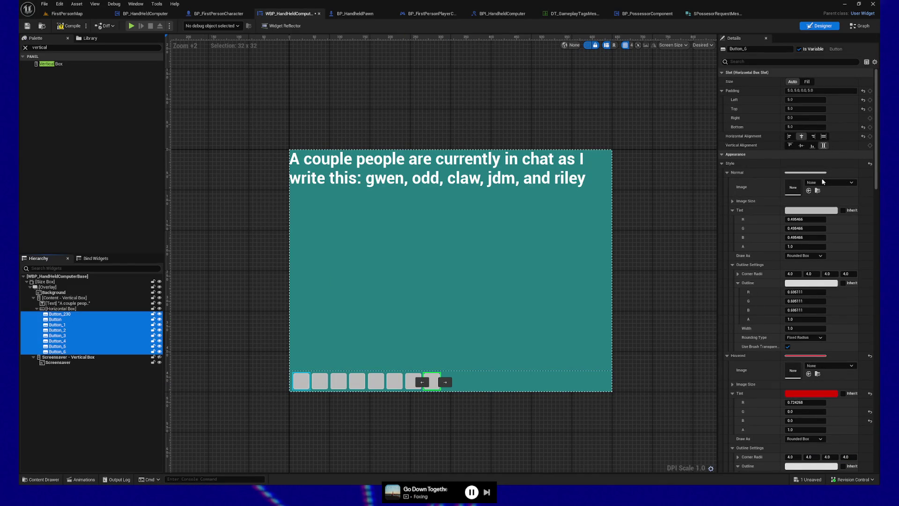
{"action": "left_click", "coordinate": [802, 146]}
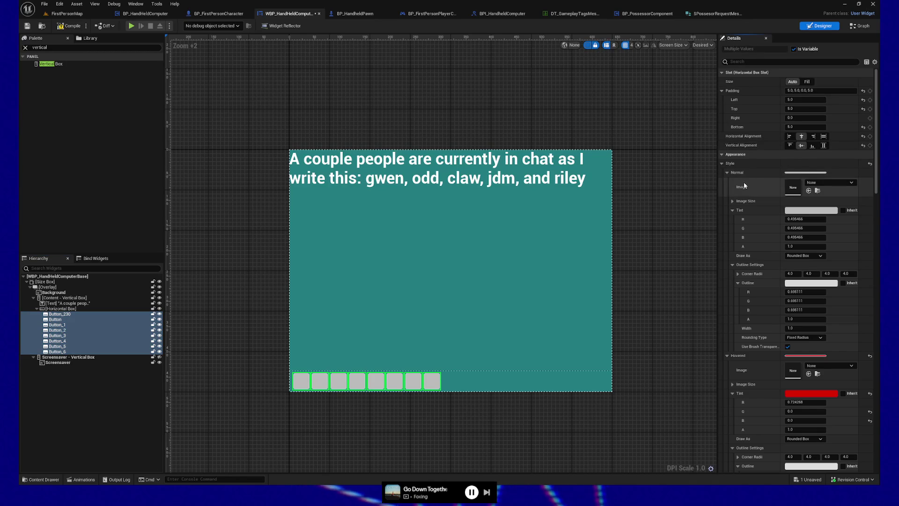
{"action": "left_click", "coordinate": [196, 292]}
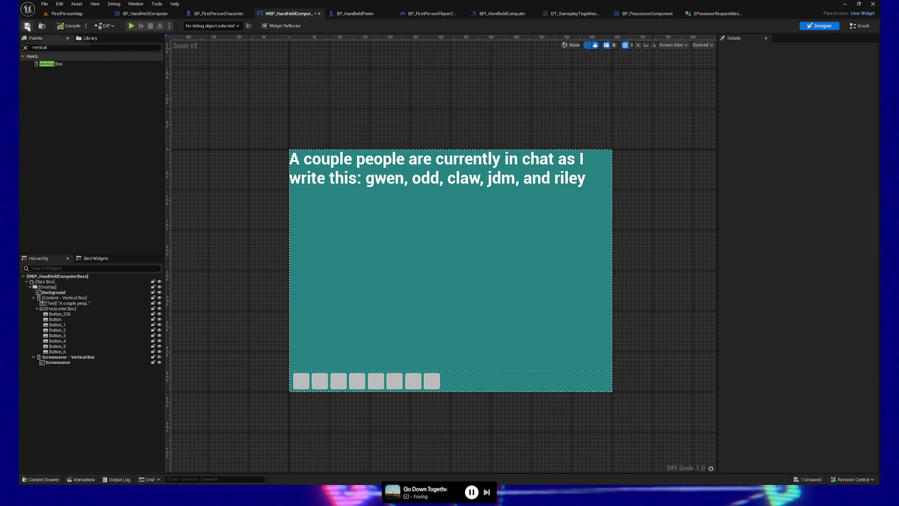
Step: Save the widget blueprint and launch a play test of the game
{"action": "key", "text": "ctrl+s"}
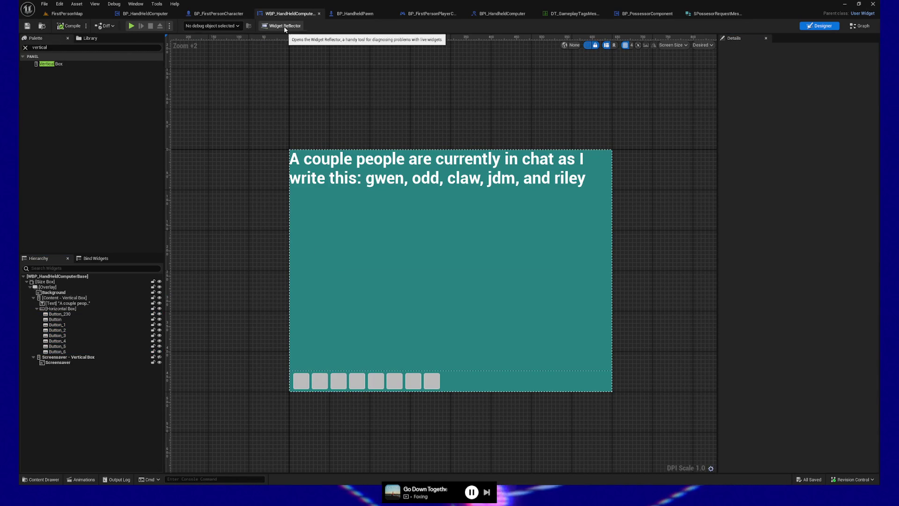
{"action": "left_click", "coordinate": [60, 313]}
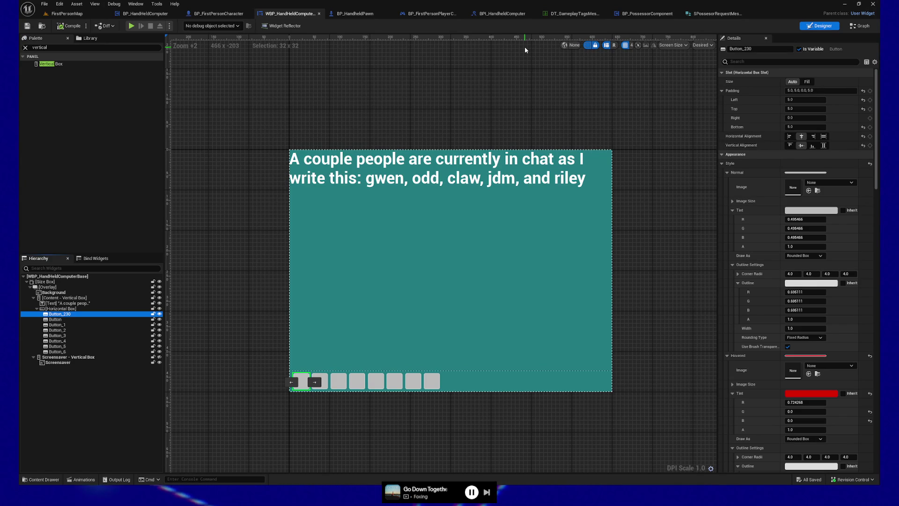
{"action": "left_click", "coordinate": [131, 25]}
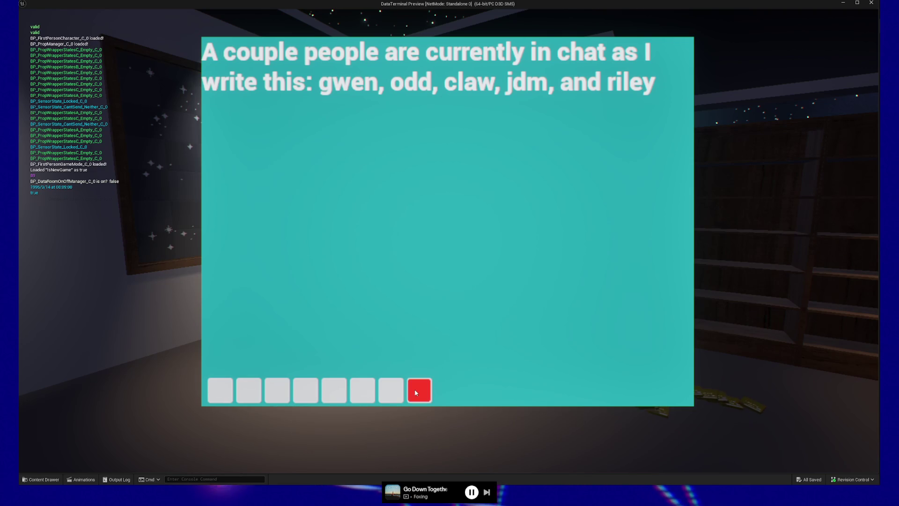
{"action": "key", "text": "Escape"}
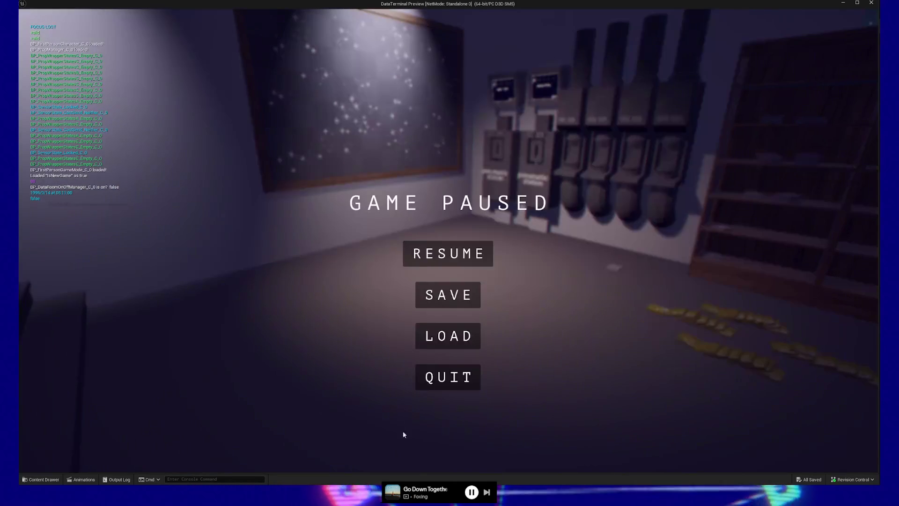
{"action": "left_click", "coordinate": [440, 386]}
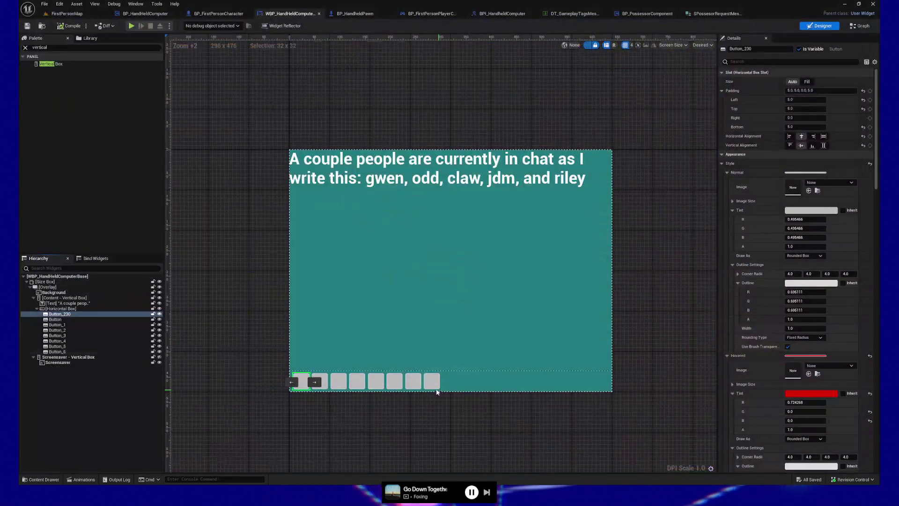
{"action": "left_click", "coordinate": [68, 319]}
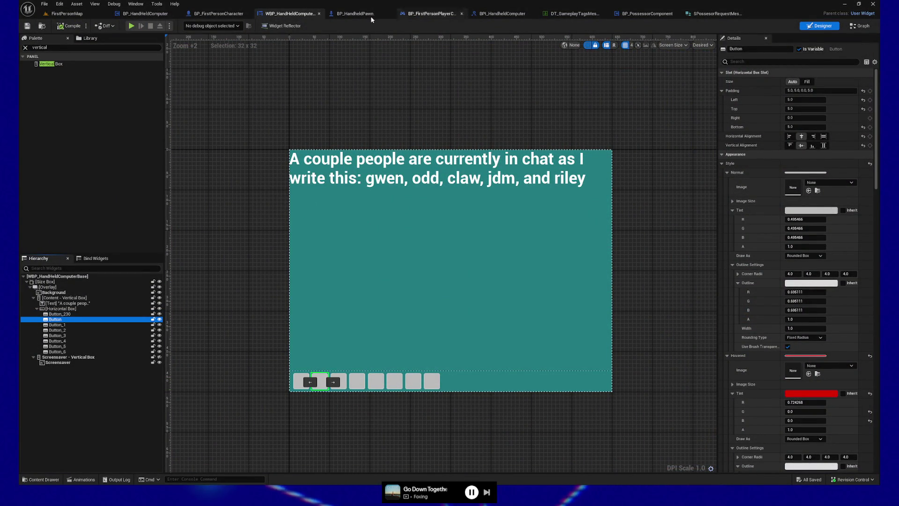
{"action": "left_click", "coordinate": [861, 26]}
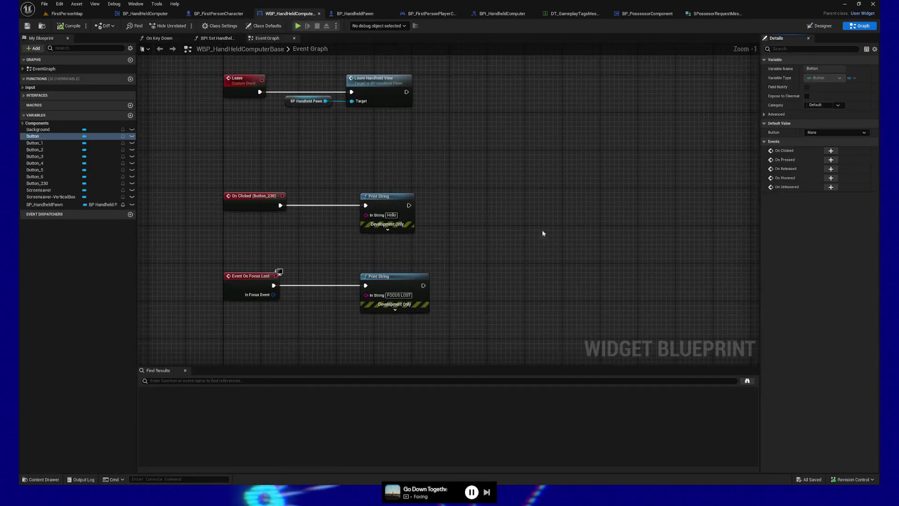
{"action": "left_click_drag", "start_coordinate": [470, 214], "coordinate": [471, 273]}
{"action": "mouse_move", "coordinate": [475, 189]}
{"action": "left_mouse_down"}
{"action": "mouse_move", "coordinate": [493, 307]}
{"action": "mouse_move", "coordinate": [484, 120]}
{"action": "left_mouse_up"}
{"action": "scroll", "coordinate": [493, 306], "scroll_direction": "down", "scroll_amount": 2}
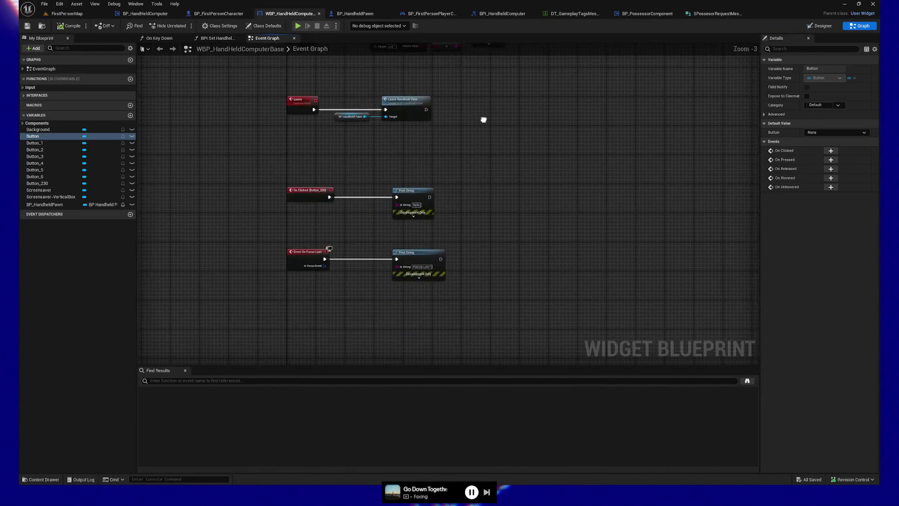
{"action": "scroll", "coordinate": [485, 187], "scroll_direction": "up", "scroll_amount": 2}
{"action": "left_click_drag", "start_coordinate": [466, 227], "coordinate": [489, 194]}
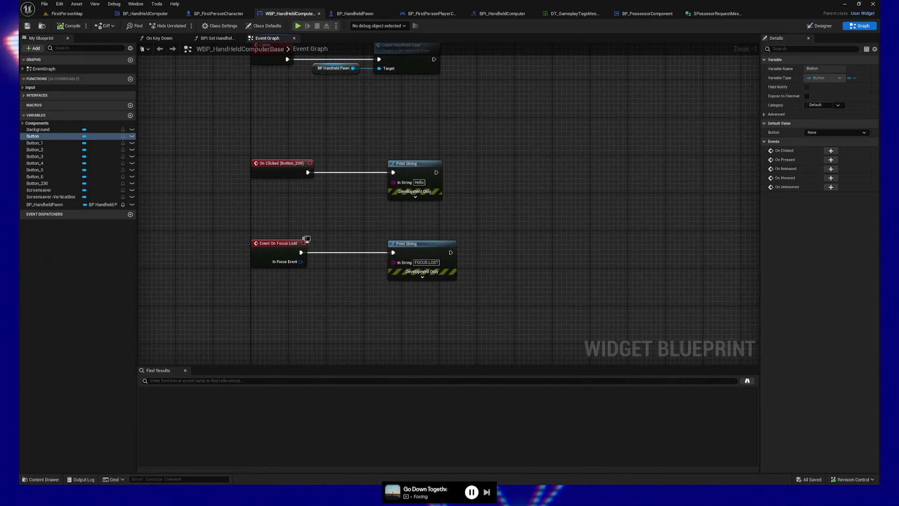
{"action": "scroll", "coordinate": [321, 237], "scroll_direction": "up", "scroll_amount": 1}
{"action": "left_click_drag", "start_coordinate": [344, 211], "coordinate": [366, 301]}
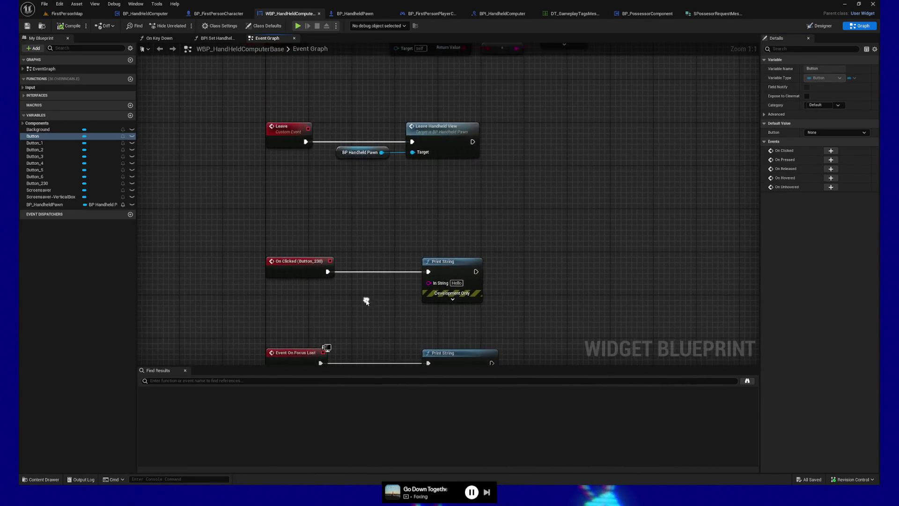
{"action": "left_click_drag", "start_coordinate": [395, 202], "coordinate": [403, 282]}
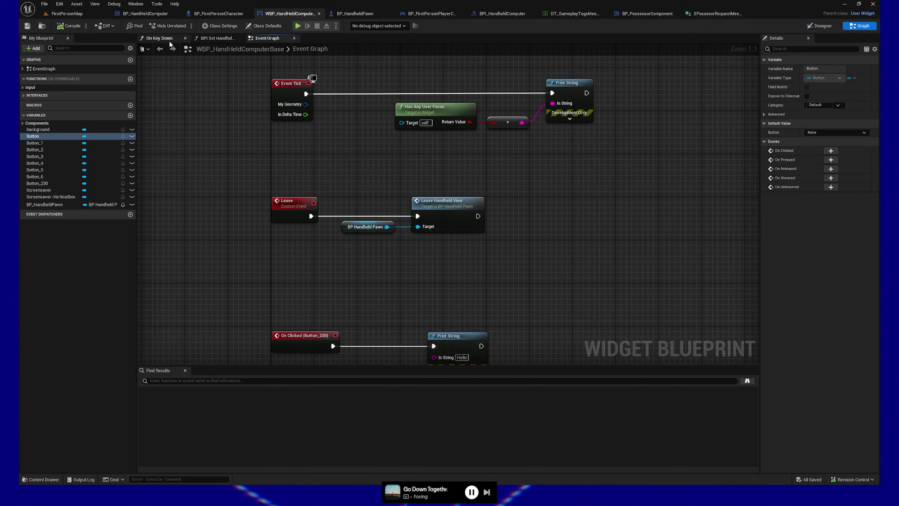
{"action": "left_click", "coordinate": [821, 26]}
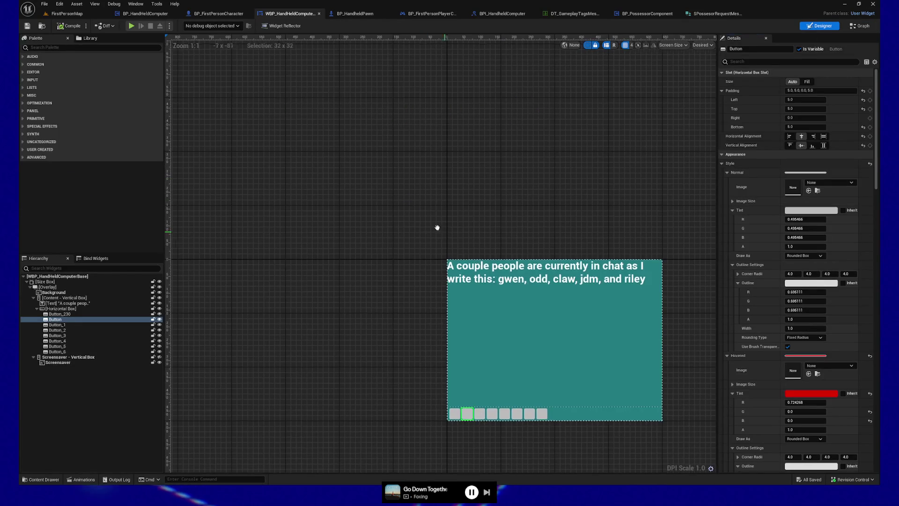
{"action": "scroll", "coordinate": [432, 275], "scroll_direction": "up", "scroll_amount": 3}
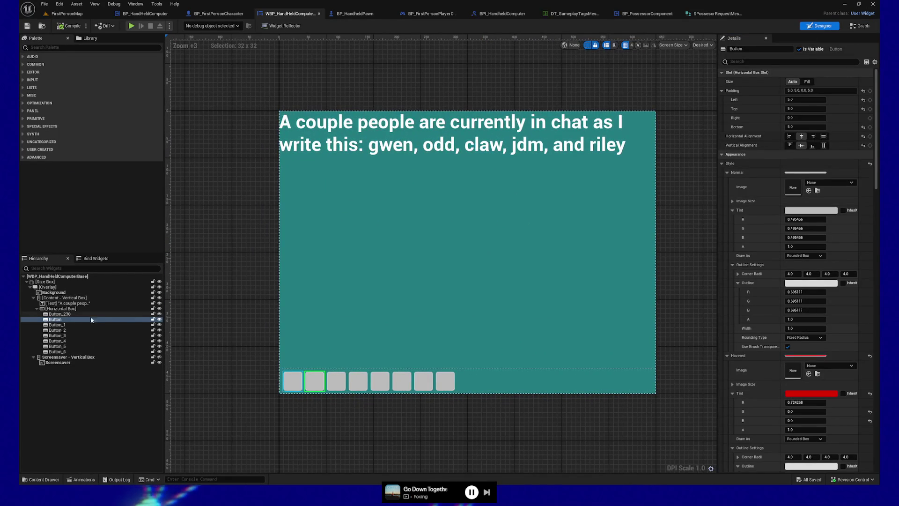
{"action": "left_click", "coordinate": [428, 384]}
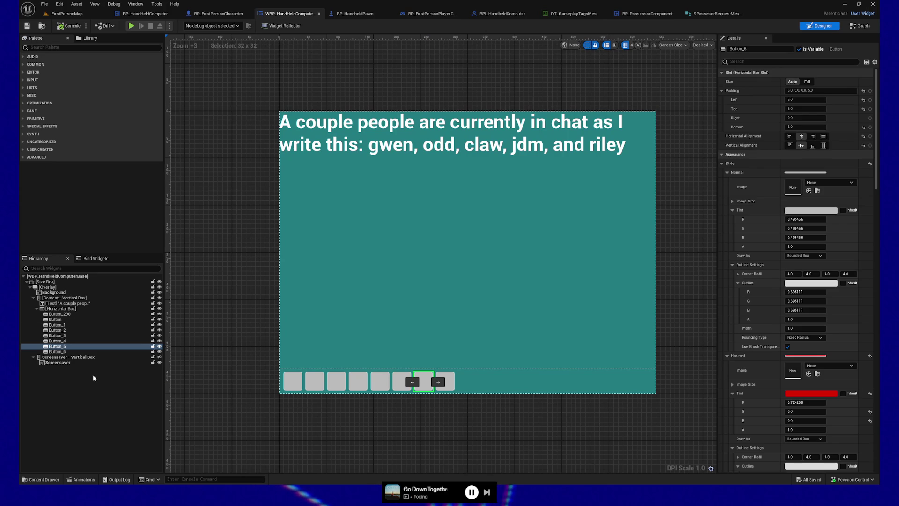
{"action": "left_click", "coordinate": [65, 314]}
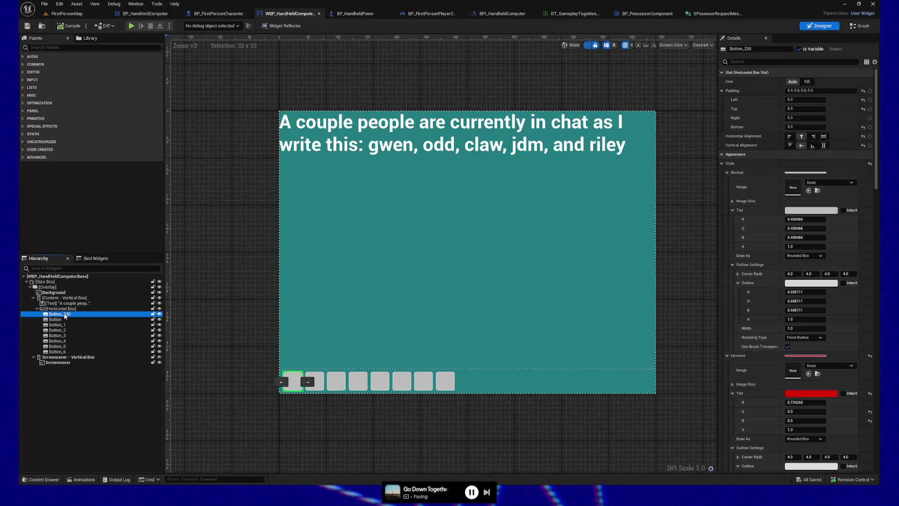
{"action": "left_click", "coordinate": [65, 353]}
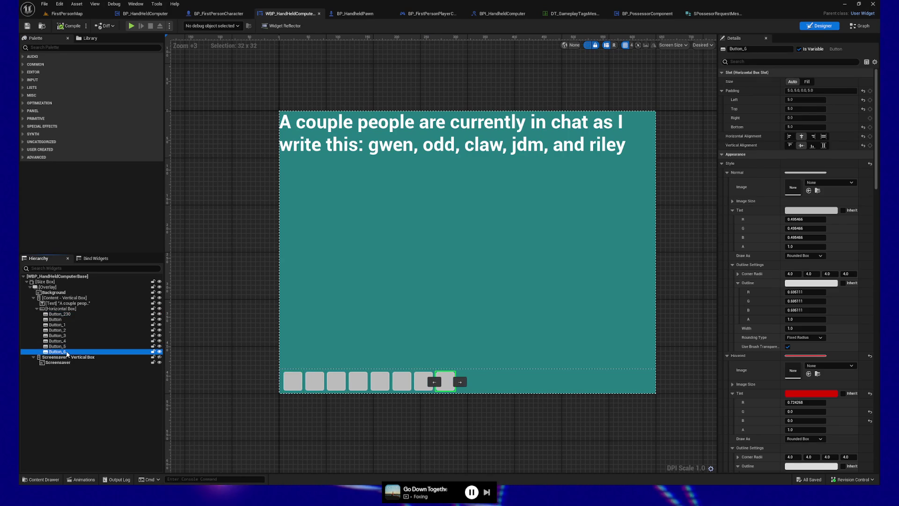
{"action": "left_click", "coordinate": [64, 347]}
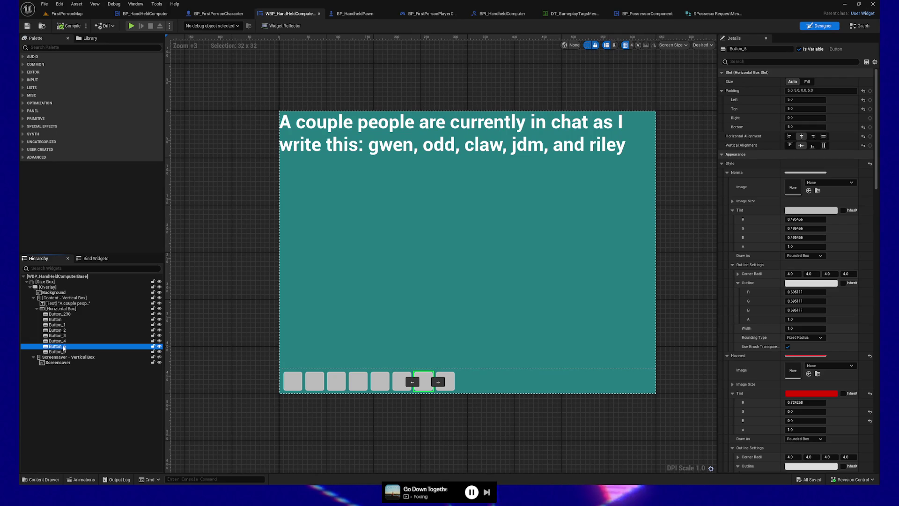
{"action": "left_click", "coordinate": [64, 341]}
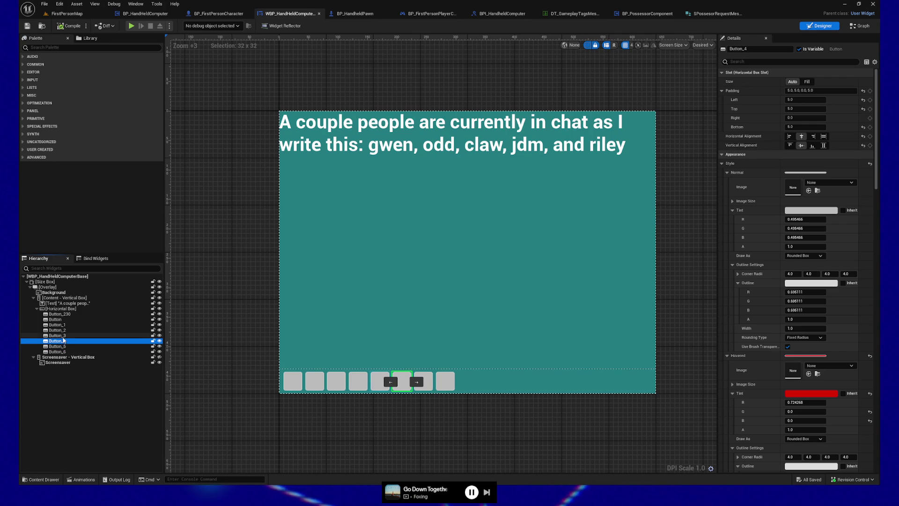
{"action": "left_click", "coordinate": [63, 335]}
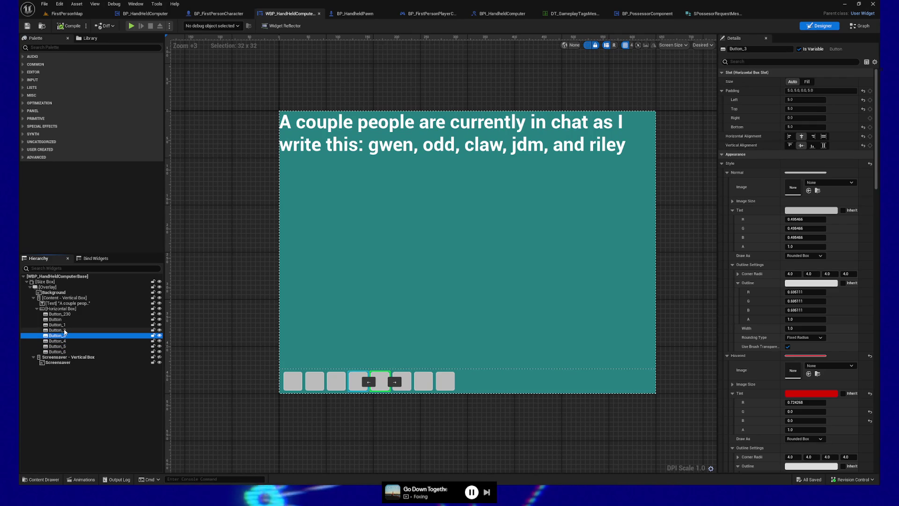
{"action": "left_click", "coordinate": [65, 330]}
{"action": "left_click", "coordinate": [64, 325]}
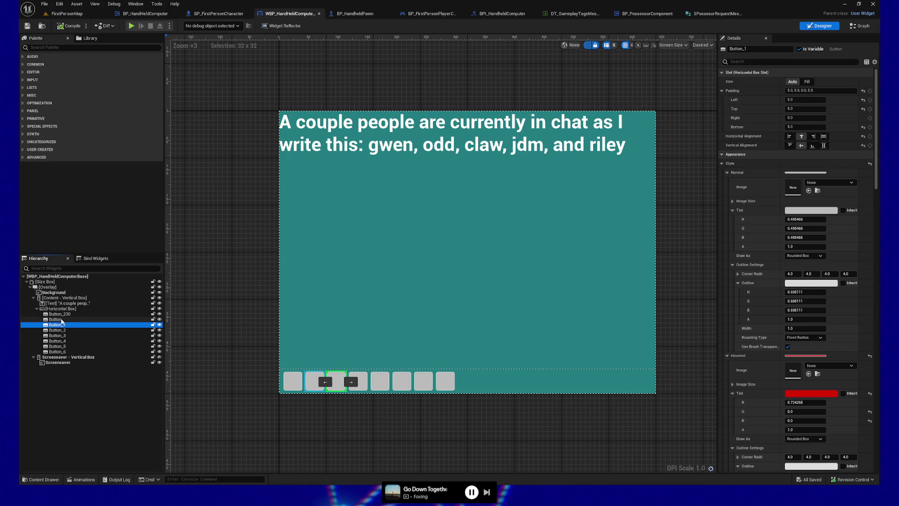
{"action": "left_click", "coordinate": [62, 319]}
{"action": "left_click", "coordinate": [59, 314]}
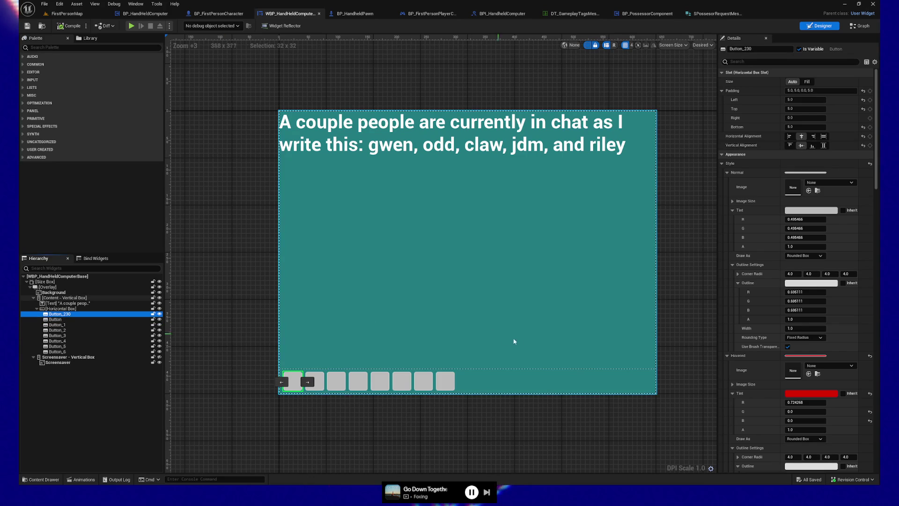
{"action": "scroll", "coordinate": [550, 343], "scroll_direction": "down", "scroll_amount": 6}
{"action": "scroll", "coordinate": [550, 343], "scroll_direction": "down", "scroll_amount": 1}
{"action": "scroll", "coordinate": [592, 355], "scroll_direction": "up", "scroll_amount": 3}
{"action": "scroll", "coordinate": [813, 320], "scroll_direction": "down", "scroll_amount": 5}
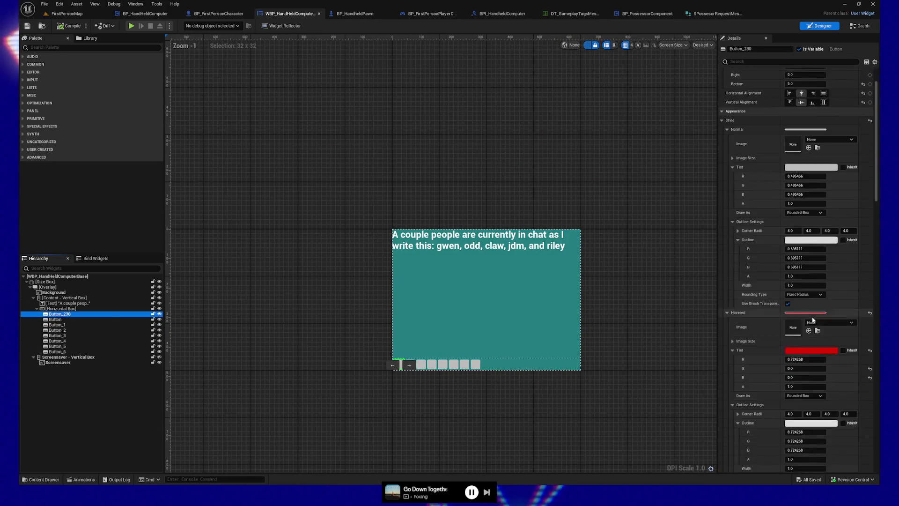
{"action": "scroll", "coordinate": [813, 319], "scroll_direction": "down", "scroll_amount": 2}
{"action": "left_click", "coordinate": [147, 43]}
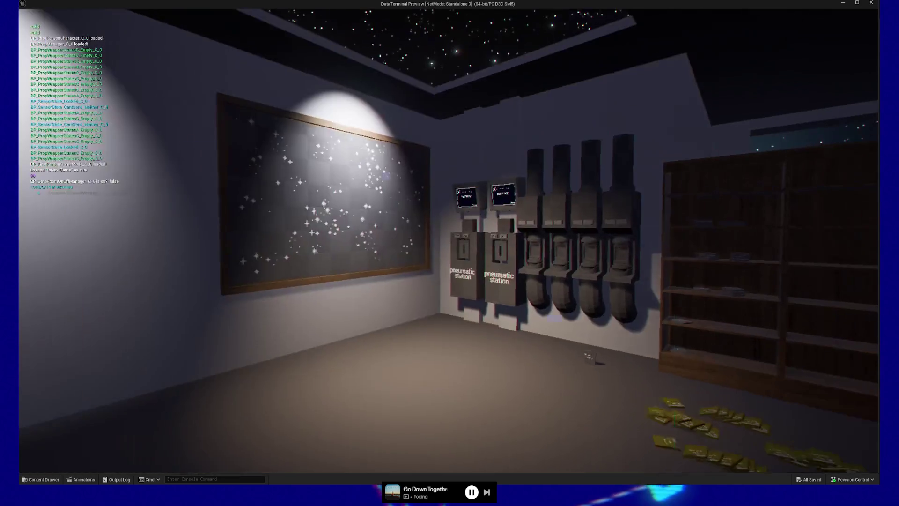
Step: Run another play test, close the terminal, and quit back to the widget editor
{"action": "key", "text": "e"}
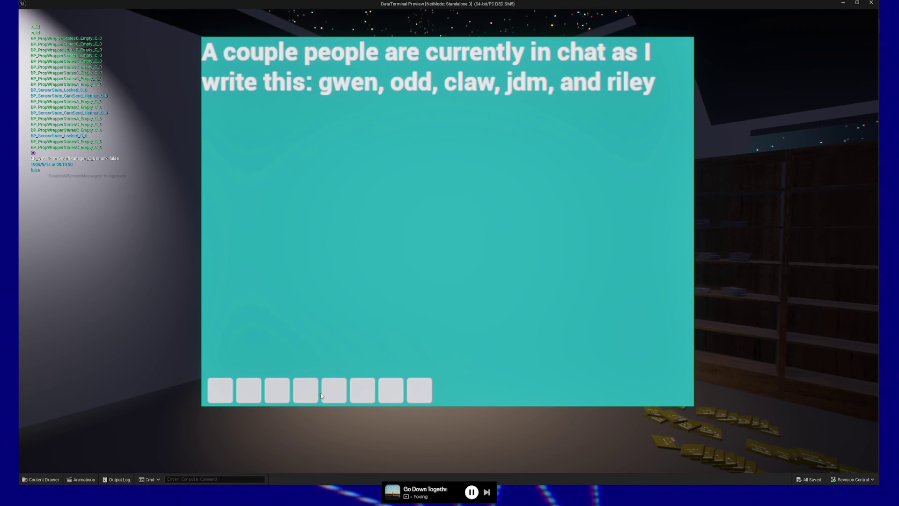
{"action": "key", "text": "Escape"}
{"action": "key", "text": "Escape"}
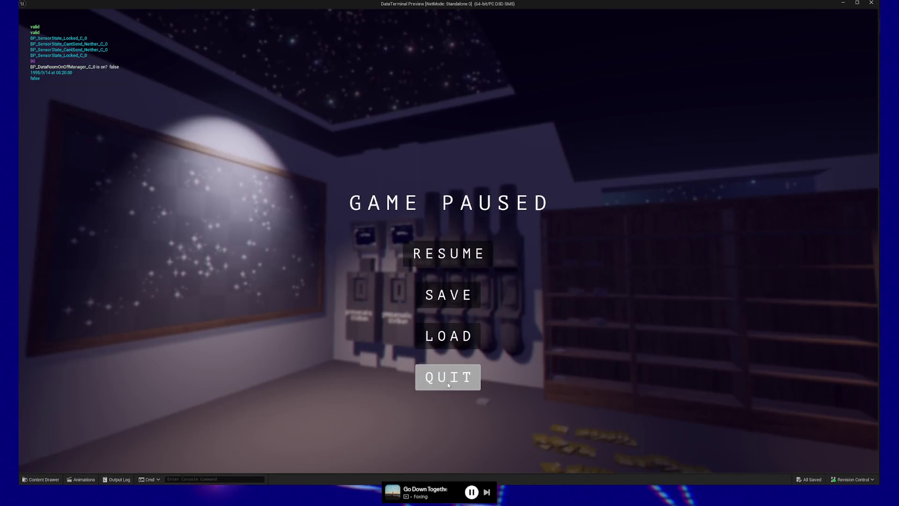
{"action": "left_click", "coordinate": [471, 375]}
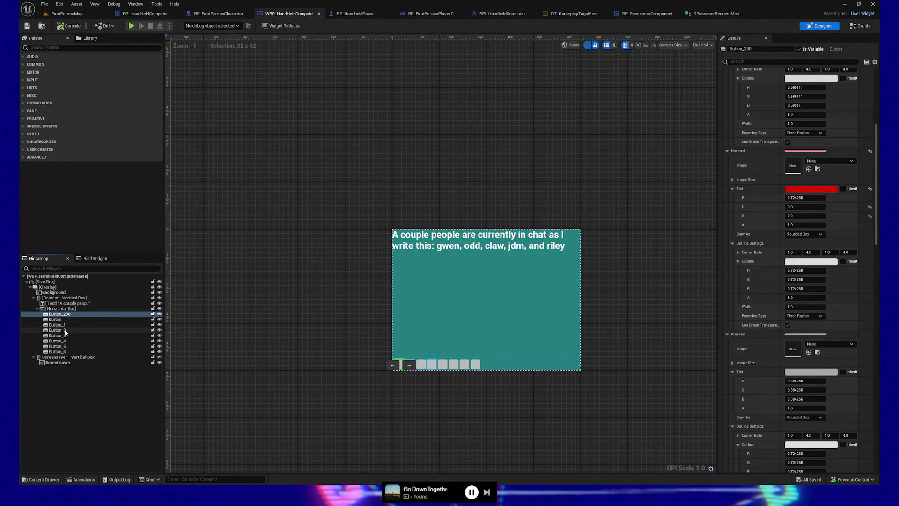
{"action": "left_click", "coordinate": [62, 319]}
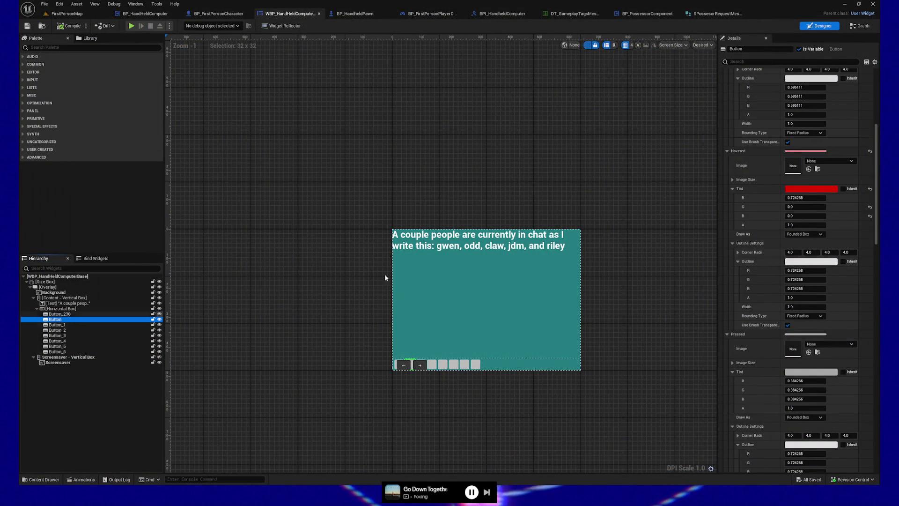
{"action": "scroll", "coordinate": [808, 197], "scroll_direction": "up", "scroll_amount": 3}
{"action": "scroll", "coordinate": [794, 230], "scroll_direction": "up", "scroll_amount": 5}
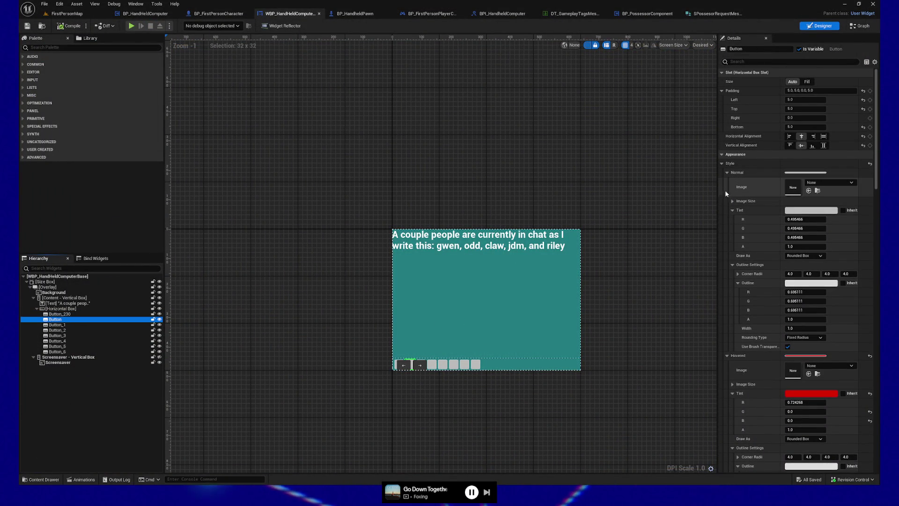
{"action": "left_click", "coordinate": [722, 154]}
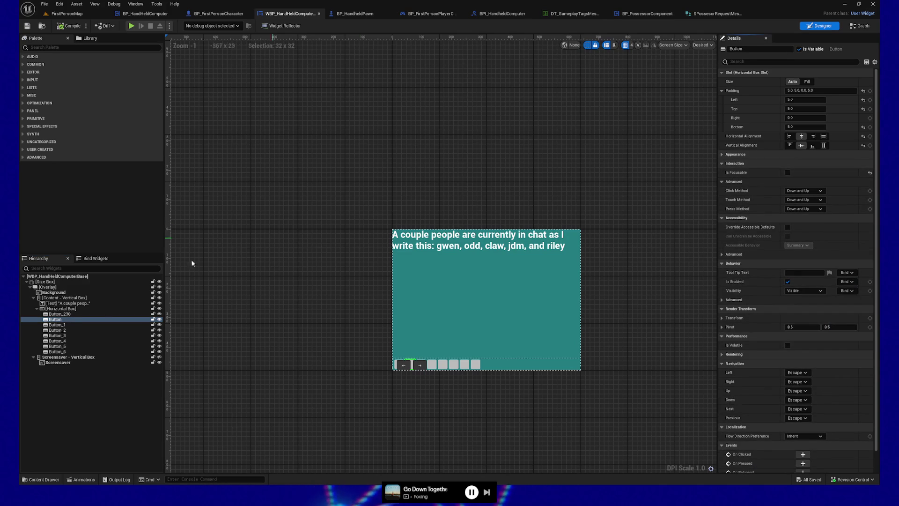
{"action": "left_click", "coordinate": [70, 315]}
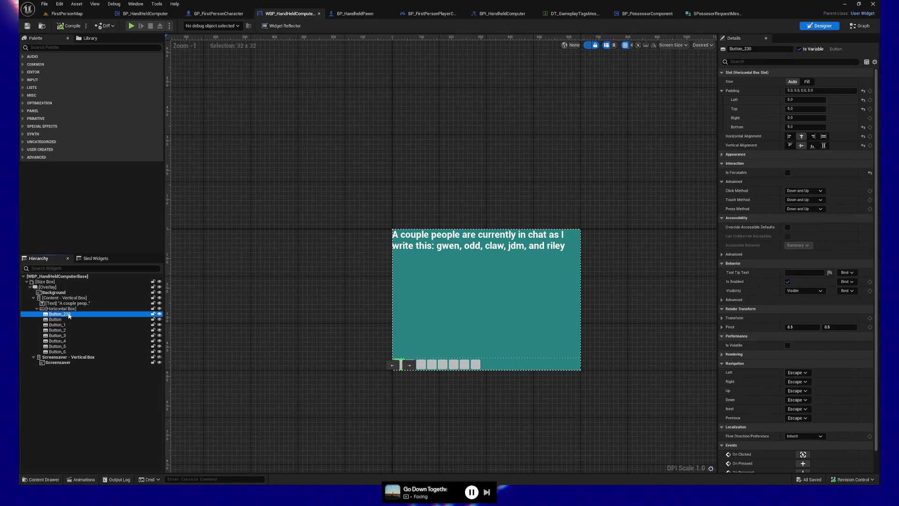
{"action": "left_click", "coordinate": [69, 319]}
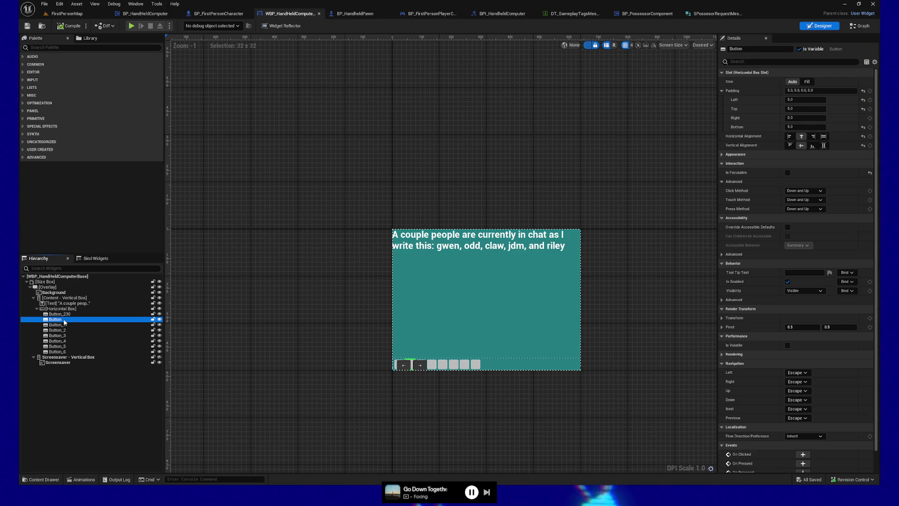
{"action": "left_click", "coordinate": [63, 314]}
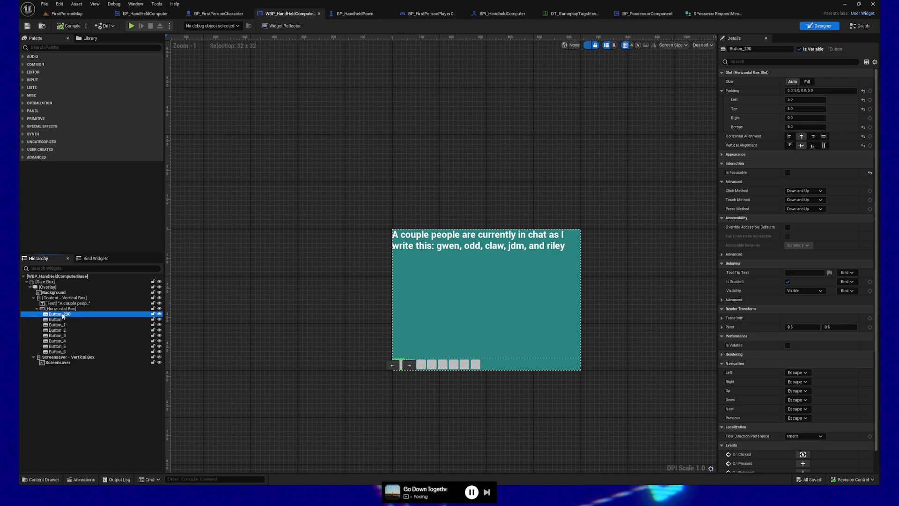
{"action": "scroll", "coordinate": [746, 343], "scroll_direction": "down", "scroll_amount": 1}
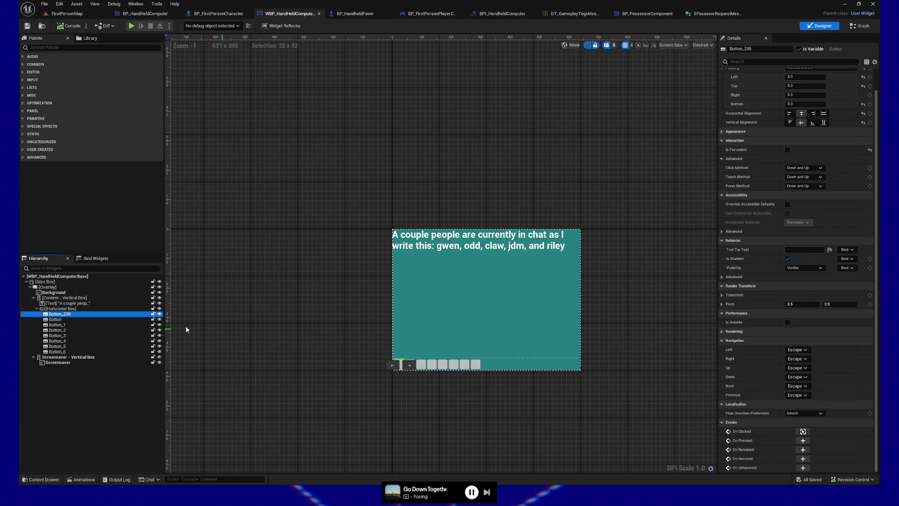
{"action": "left_click", "coordinate": [56, 321]}
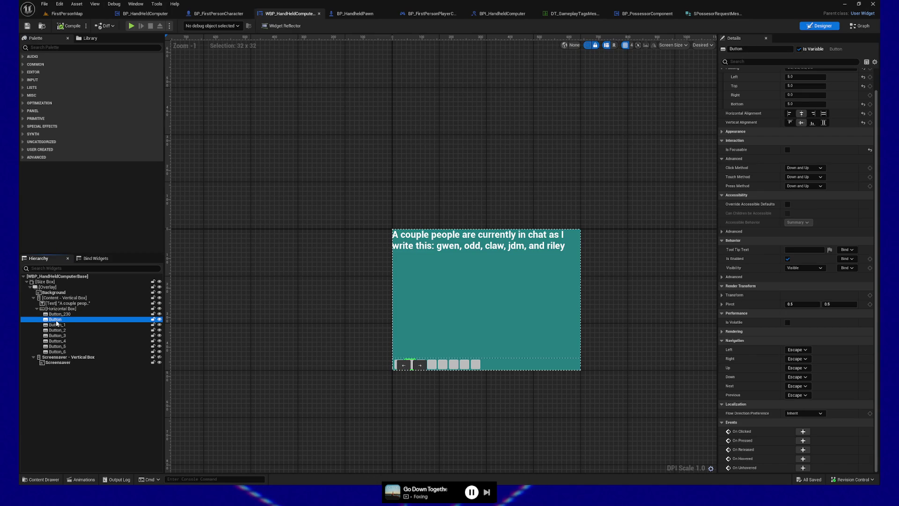
{"action": "left_click", "coordinate": [58, 327]}
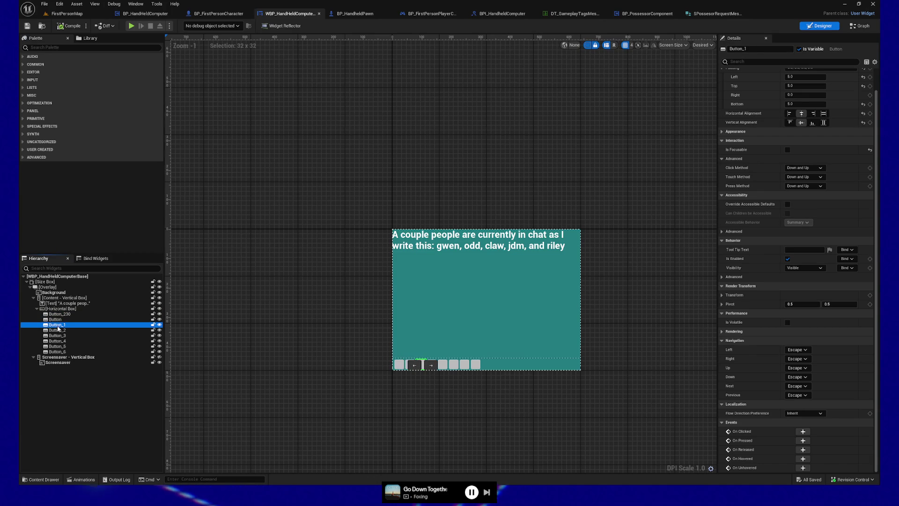
{"action": "left_click", "coordinate": [57, 330]}
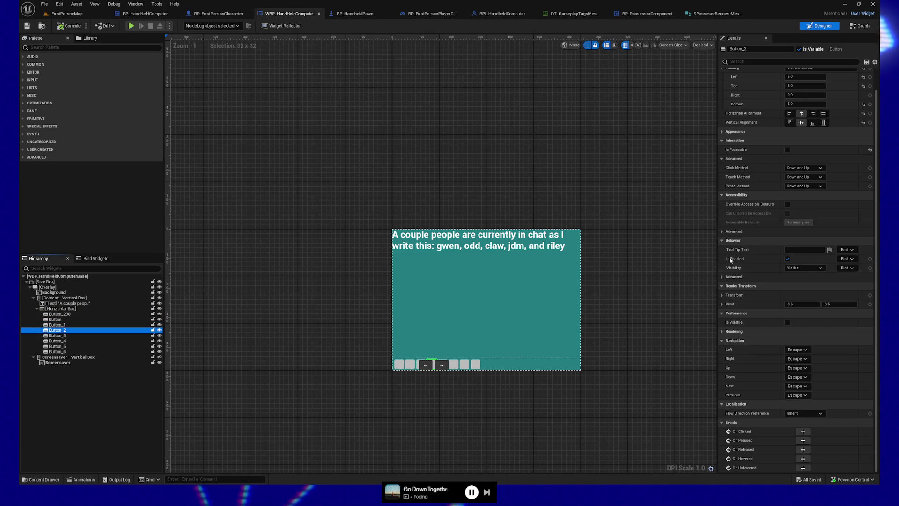
{"action": "left_click", "coordinate": [722, 132]}
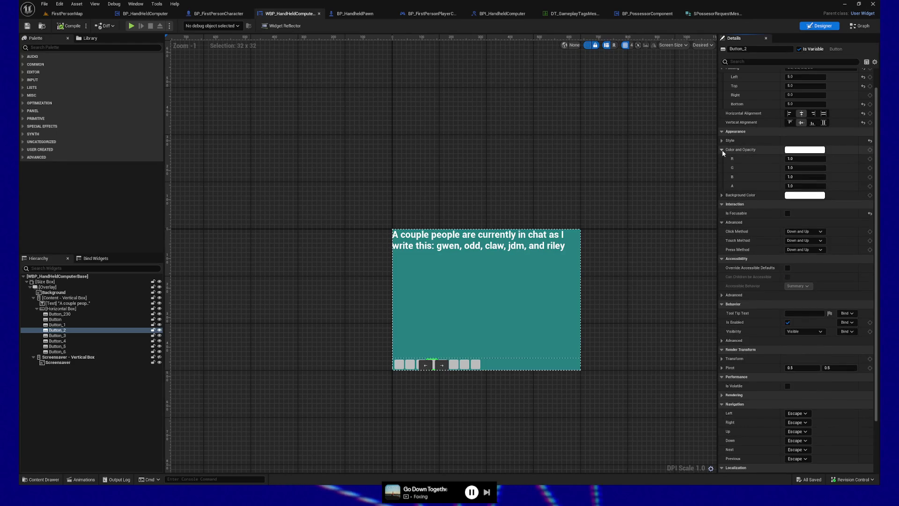
{"action": "left_click", "coordinate": [722, 141]}
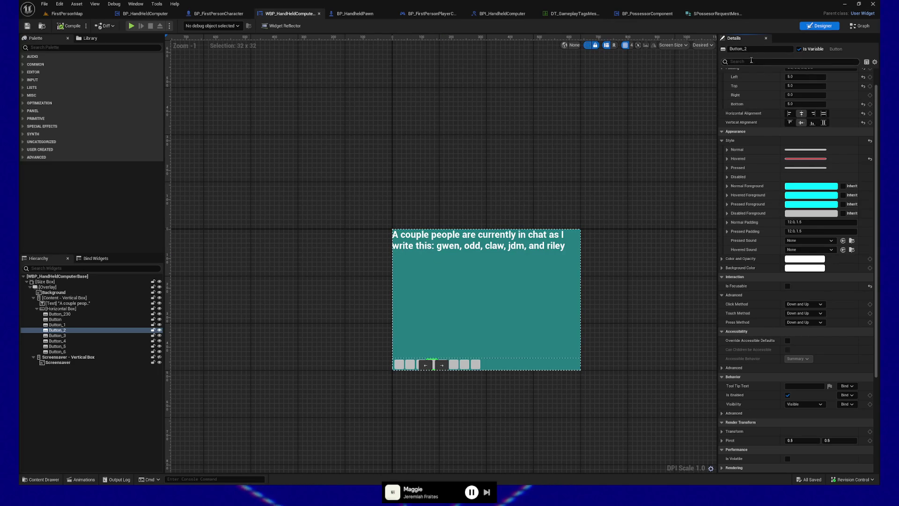
{"action": "type", "text": "hit"}
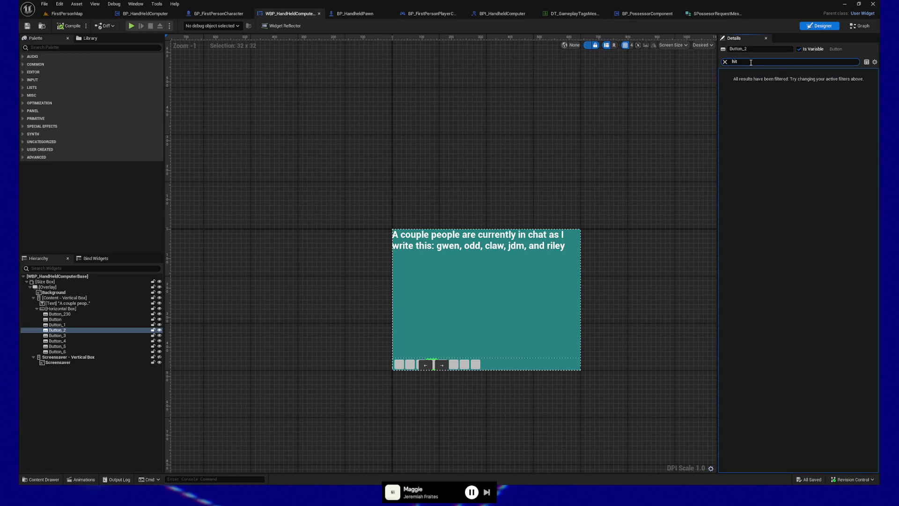
Step: Filter Details to 'visib' and check the Visibility of Button_230, Button and Button_1
{"action": "key", "text": "BackSpace"}
{"action": "key", "text": "BackSpace"}
{"action": "key", "text": "BackSpace"}
{"action": "type", "text": "visib"}
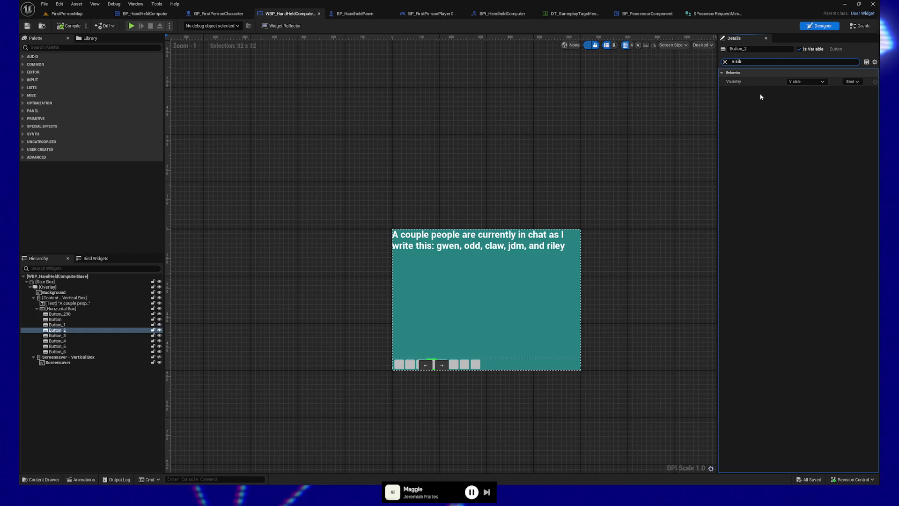
{"action": "left_click", "coordinate": [55, 315]}
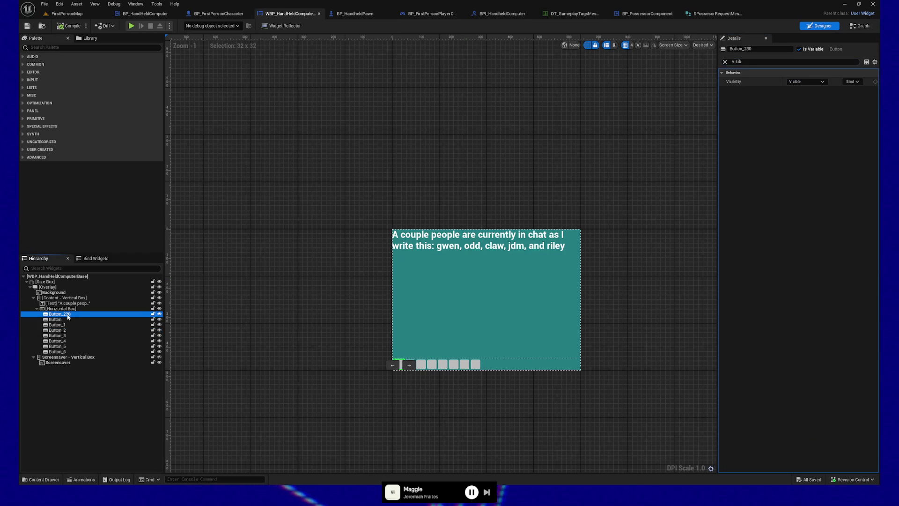
{"action": "left_click", "coordinate": [63, 320]}
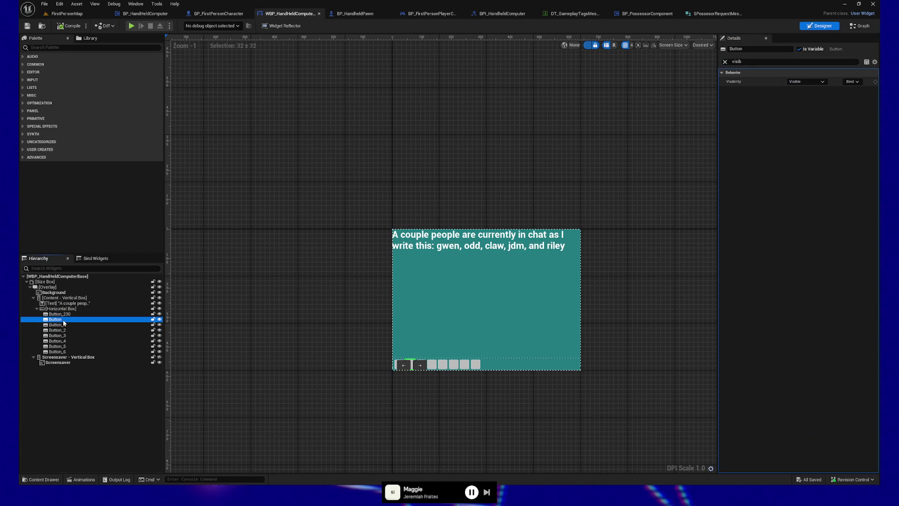
{"action": "left_click", "coordinate": [65, 325]}
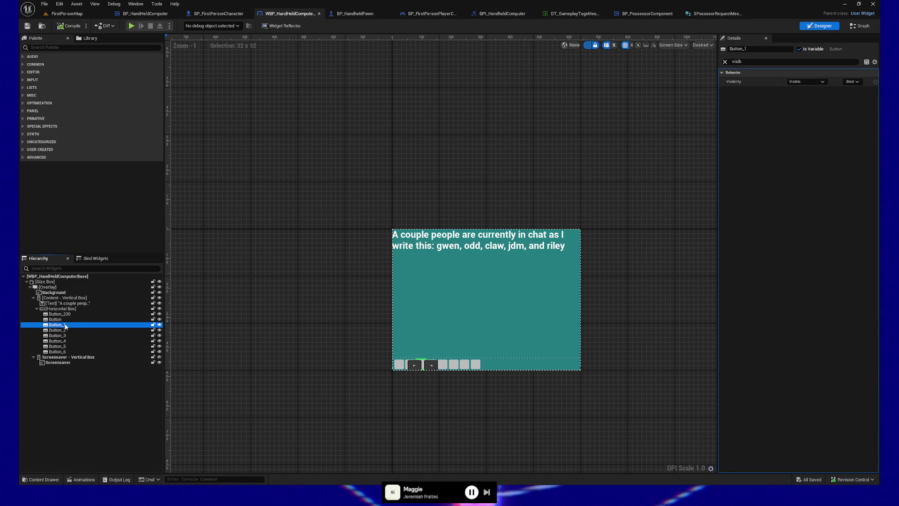
{"action": "left_click", "coordinate": [60, 314]}
Step: Keep Button_6's Visibility as Visible, then review Button_5 up through Button_1
{"action": "left_click", "coordinate": [61, 352]}
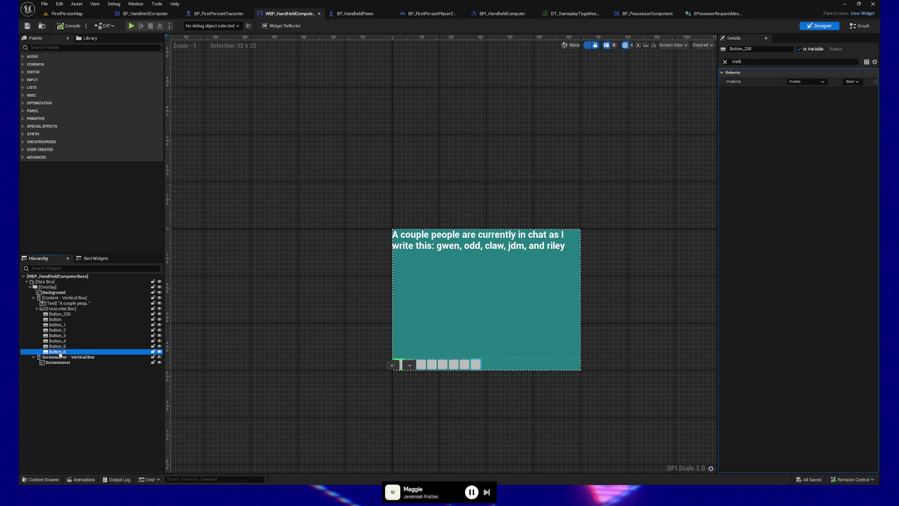
{"action": "left_click", "coordinate": [808, 83]}
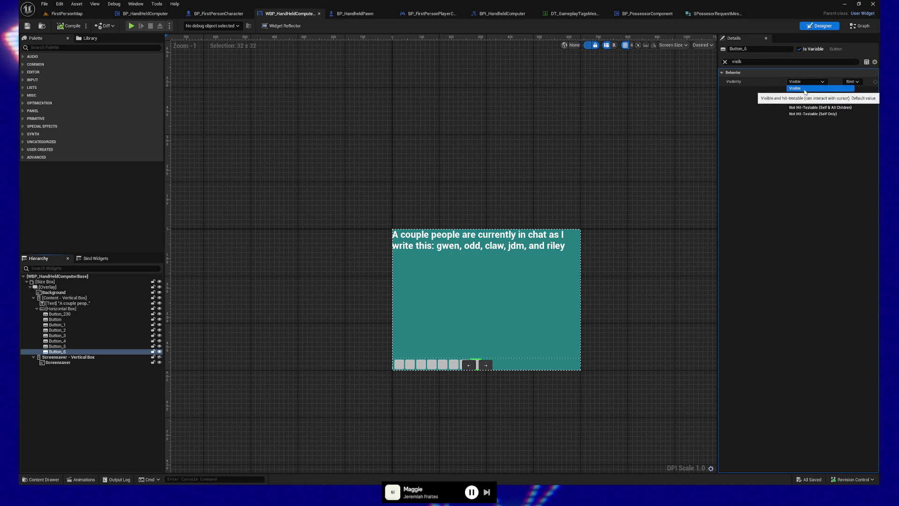
{"action": "left_click", "coordinate": [805, 88]}
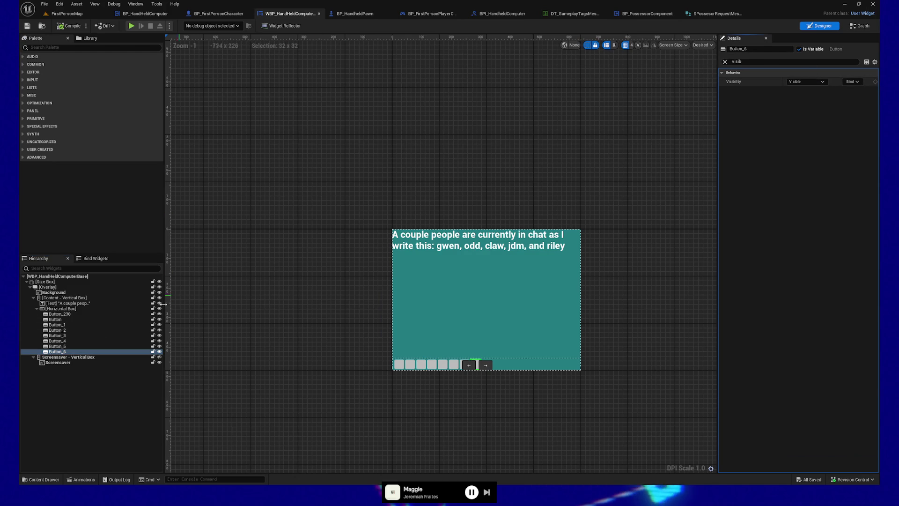
{"action": "left_click", "coordinate": [58, 346]}
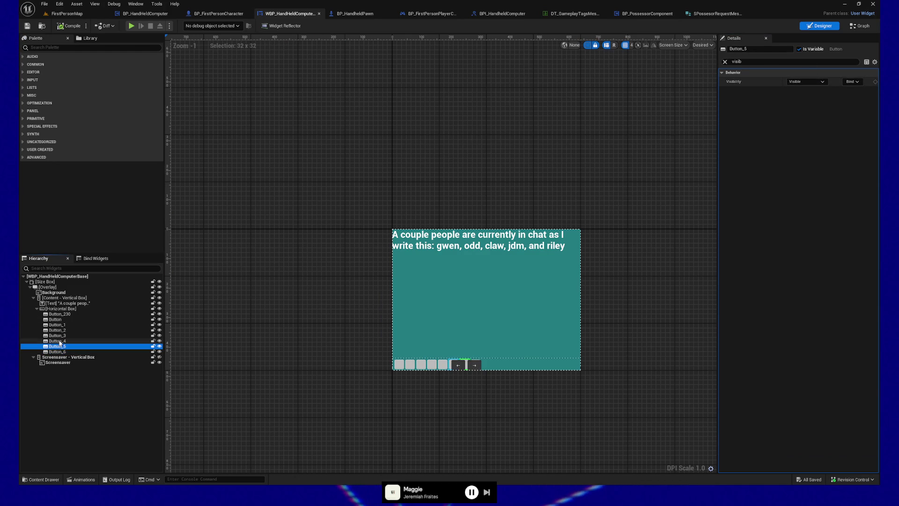
{"action": "left_click", "coordinate": [59, 341]}
{"action": "left_click", "coordinate": [61, 335]}
{"action": "left_click", "coordinate": [61, 330]}
{"action": "left_click", "coordinate": [62, 325]}
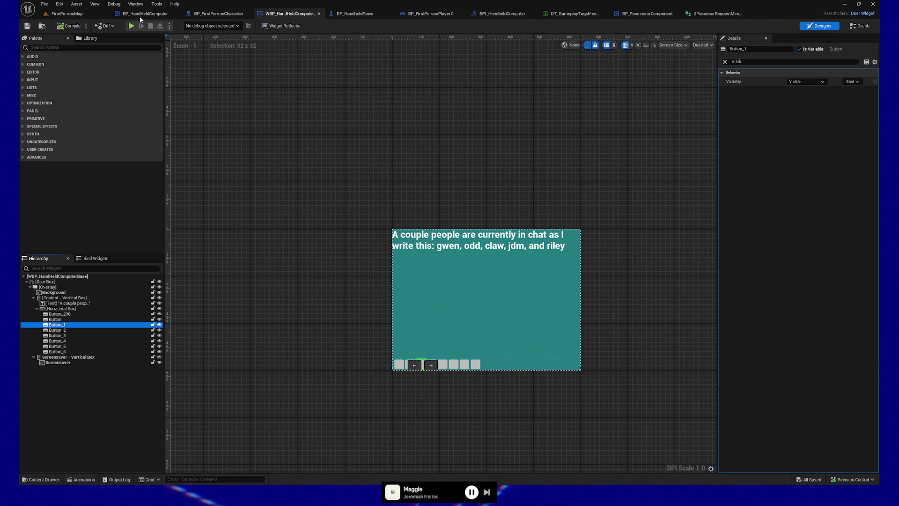
Step: Switch back to the running DataTerminal preview window with Alt+Tab
{"action": "key", "text": "alt+Tab"}
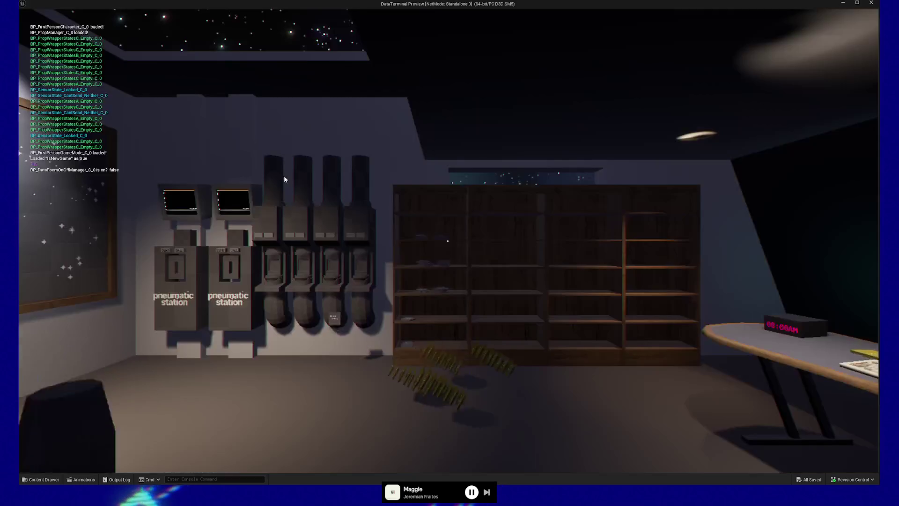
Step: Bring up the handheld terminal in game, then pause and quit back to the widget editor
{"action": "key", "text": "e"}
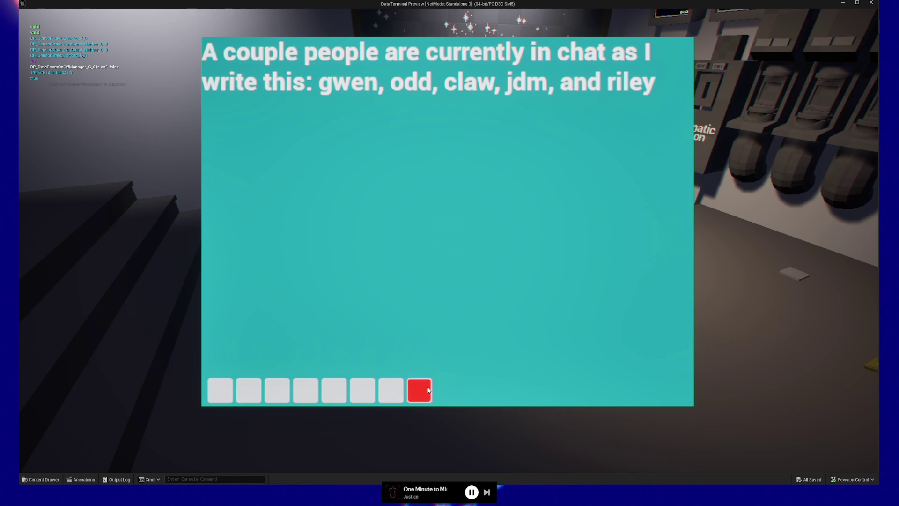
{"action": "key", "text": "Escape"}
{"action": "key", "text": "Escape"}
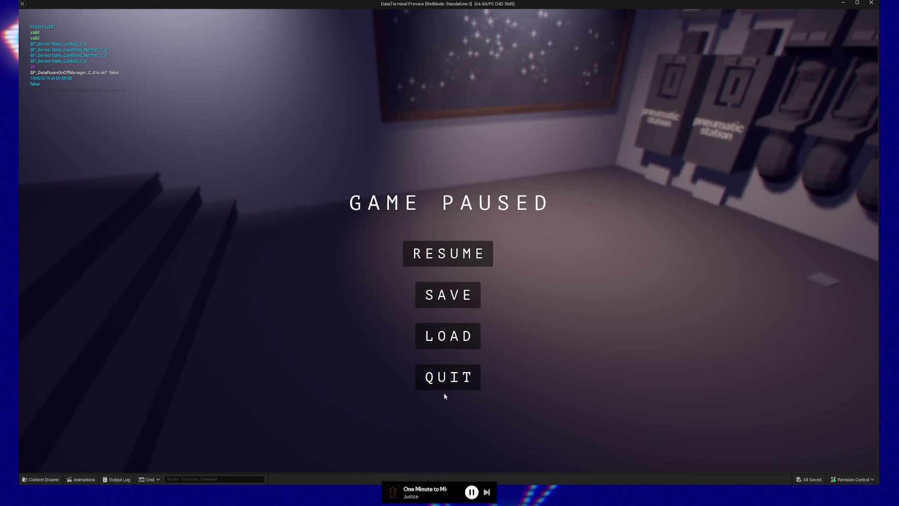
{"action": "left_click", "coordinate": [446, 388]}
{"action": "scroll", "coordinate": [515, 327], "scroll_direction": "up", "scroll_amount": 3}
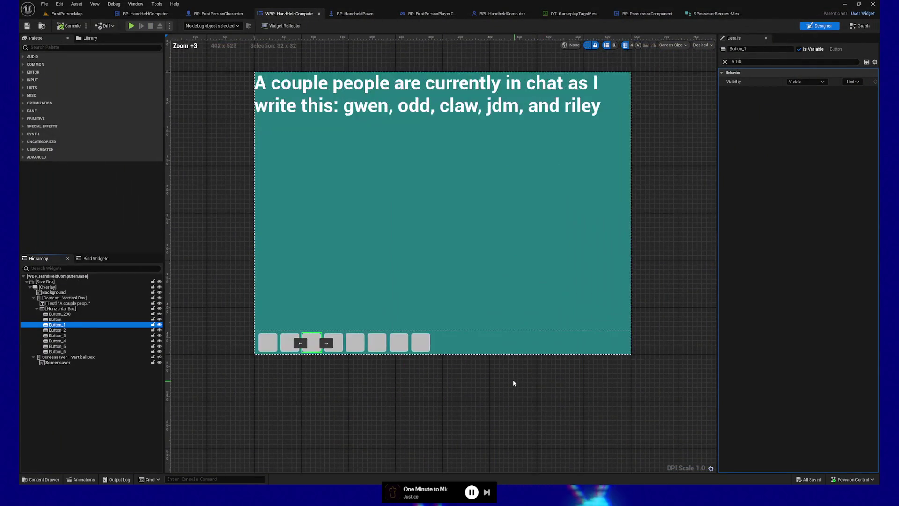
{"action": "left_click", "coordinate": [421, 346]}
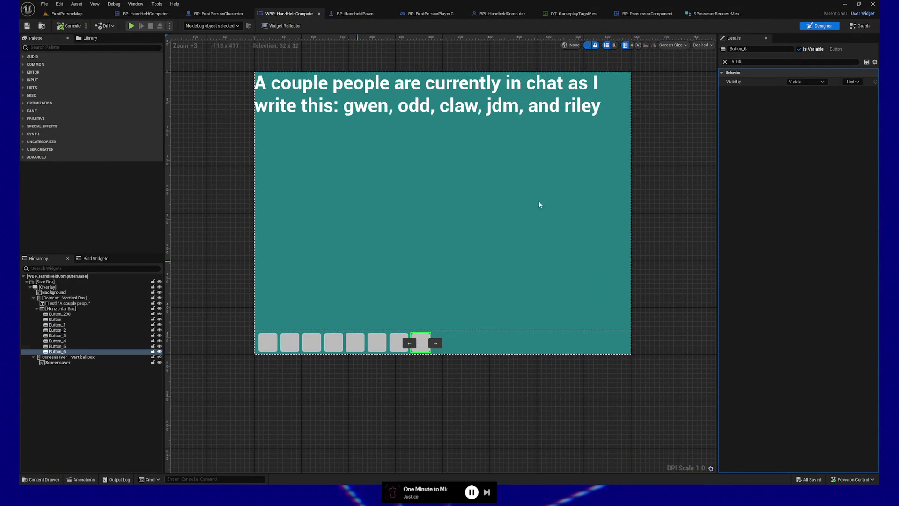
{"action": "left_click", "coordinate": [724, 61]}
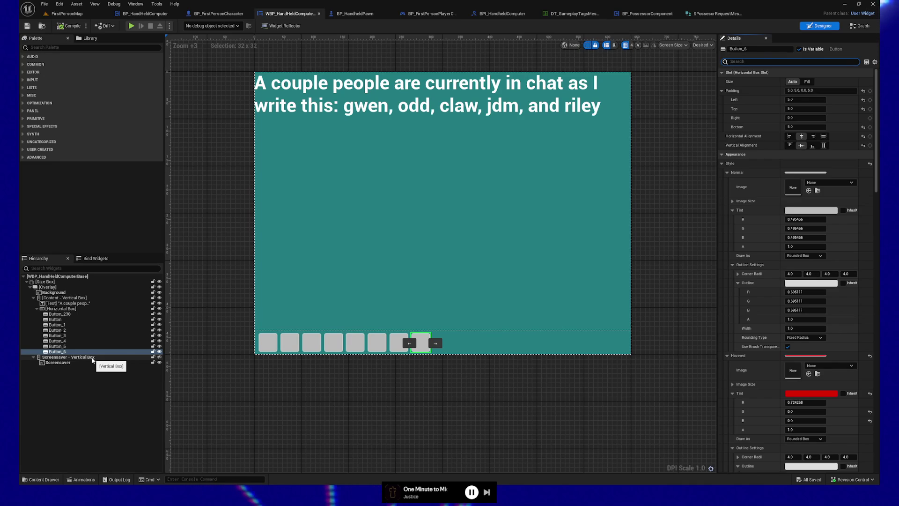
{"action": "left_click", "coordinate": [92, 358]}
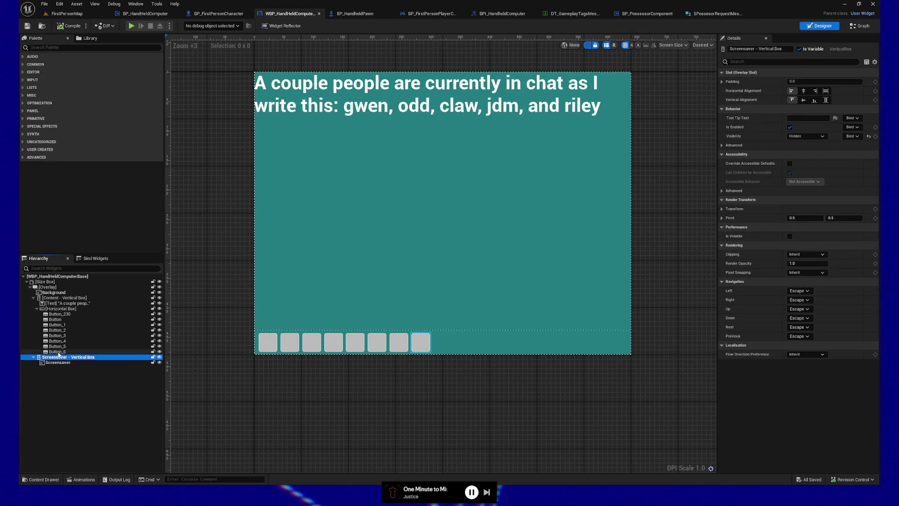
{"action": "left_click", "coordinate": [427, 341]}
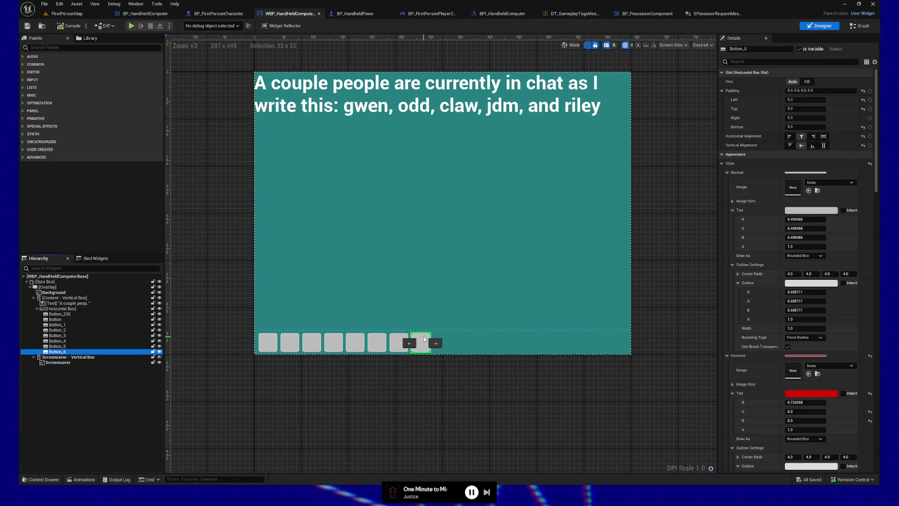
{"action": "left_click", "coordinate": [89, 358]}
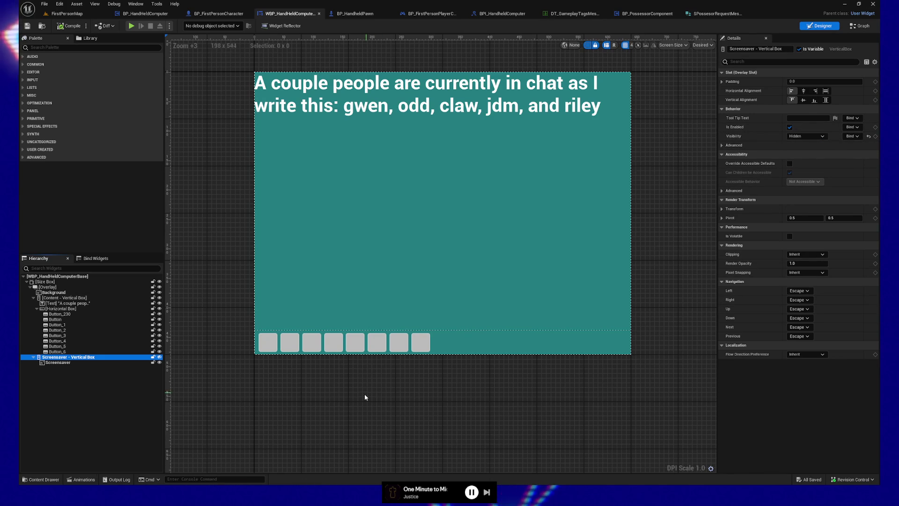
Step: Set the Screensaver vertical box's Visibility to Collapsed and save the widget
{"action": "left_click", "coordinate": [814, 138]}
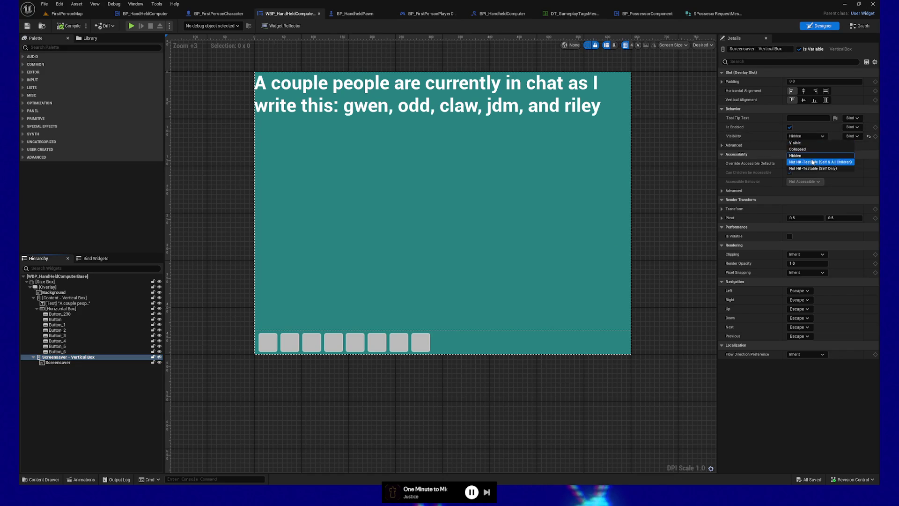
{"action": "left_click", "coordinate": [803, 150]}
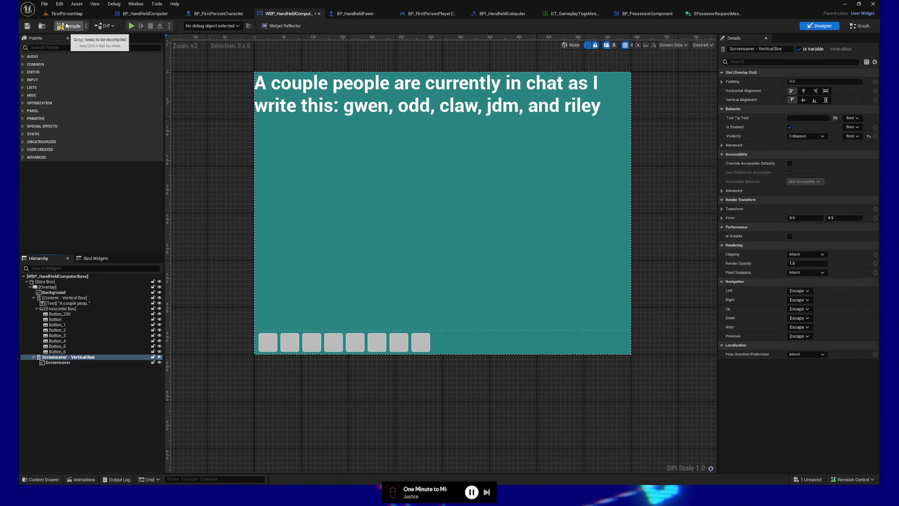
{"action": "left_click", "coordinate": [27, 25]}
Step: Play-test the widget, put the handheld computer away, and quit back to the editor
{"action": "left_click", "coordinate": [131, 27]}
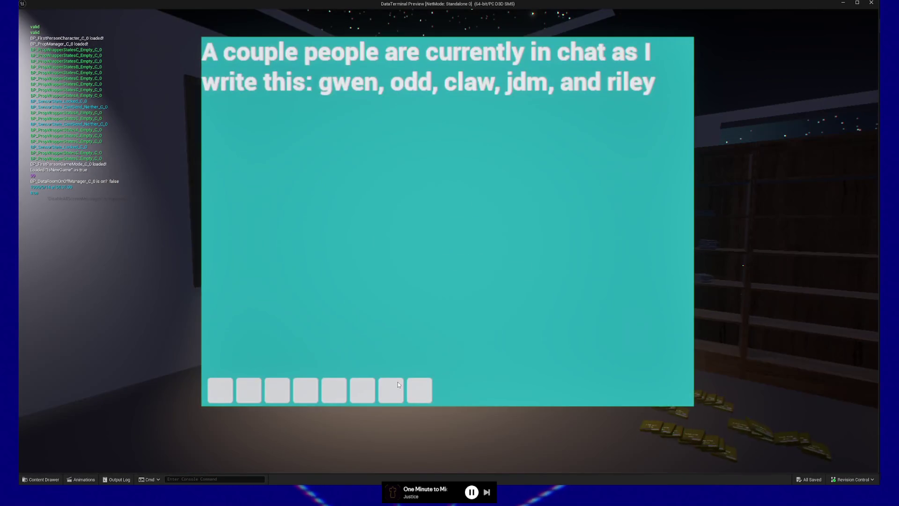
{"action": "left_click", "coordinate": [431, 393]}
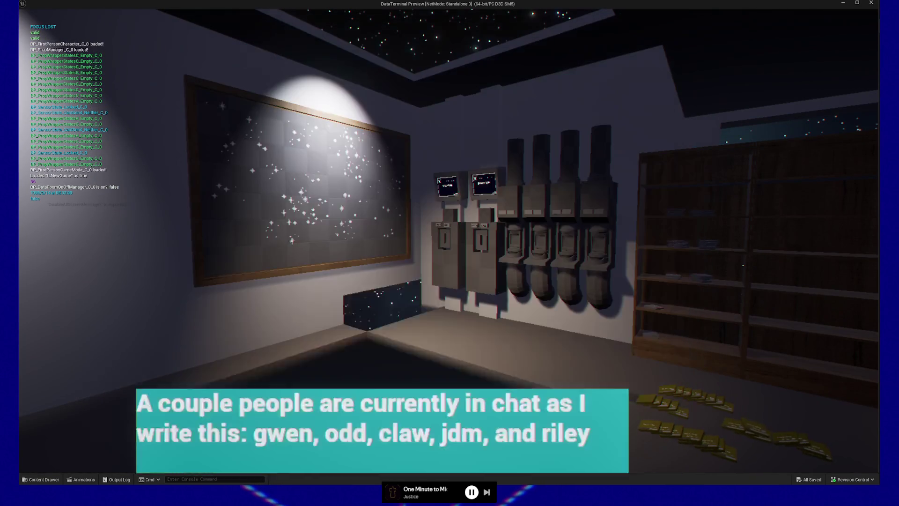
{"action": "key", "text": "Escape"}
{"action": "left_click", "coordinate": [444, 384]}
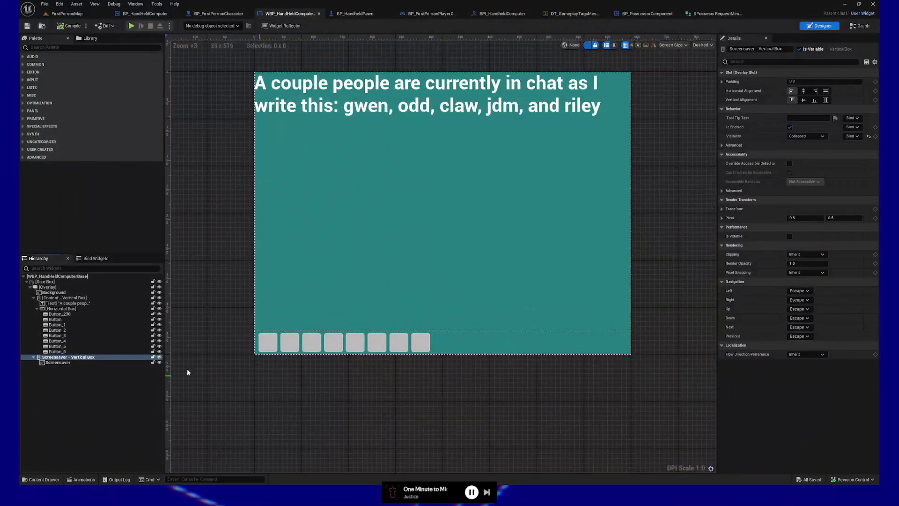
Step: End the simulation and inspect Button_5, Button_4 and Button_3 properties
{"action": "left_click", "coordinate": [420, 342]}
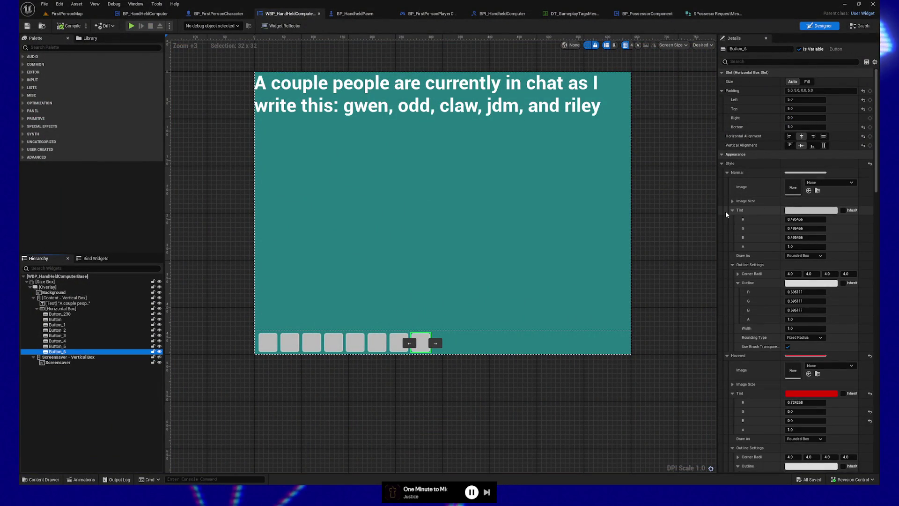
{"action": "left_click", "coordinate": [68, 347]}
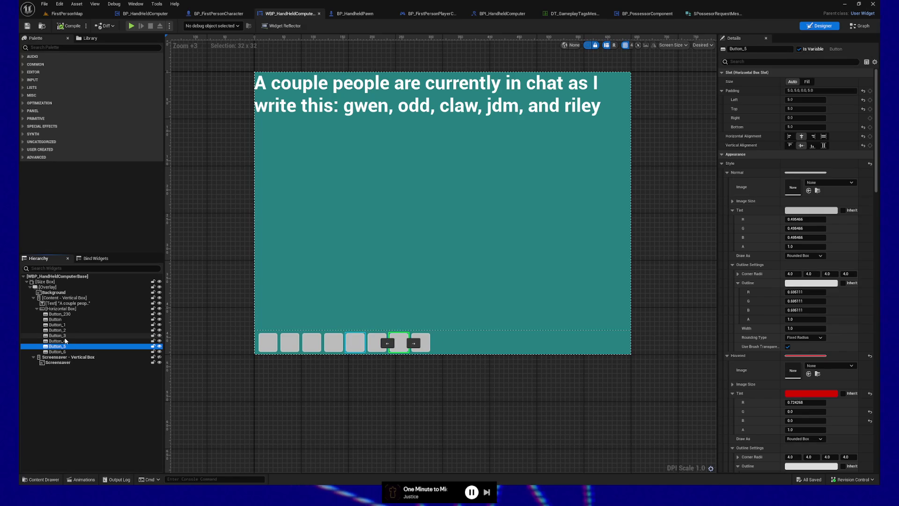
{"action": "left_click", "coordinate": [63, 340]}
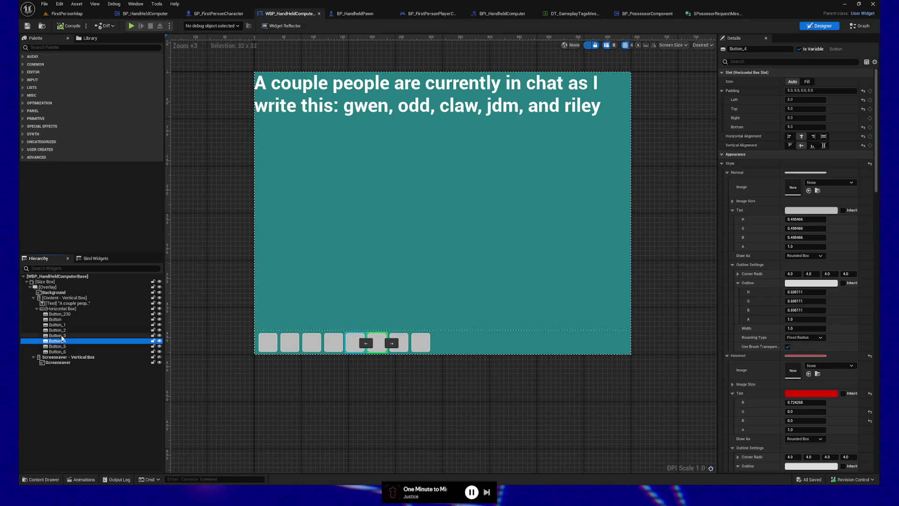
{"action": "left_click", "coordinate": [61, 336]}
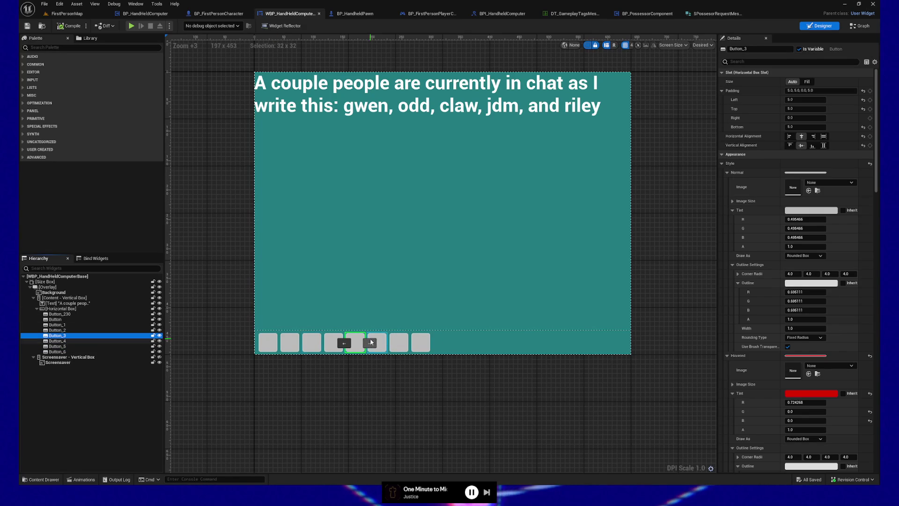
Step: Move Button_5 one slot right, after Button_6, and compile the widget
{"action": "left_click", "coordinate": [407, 346]}
{"action": "left_click", "coordinate": [412, 344]}
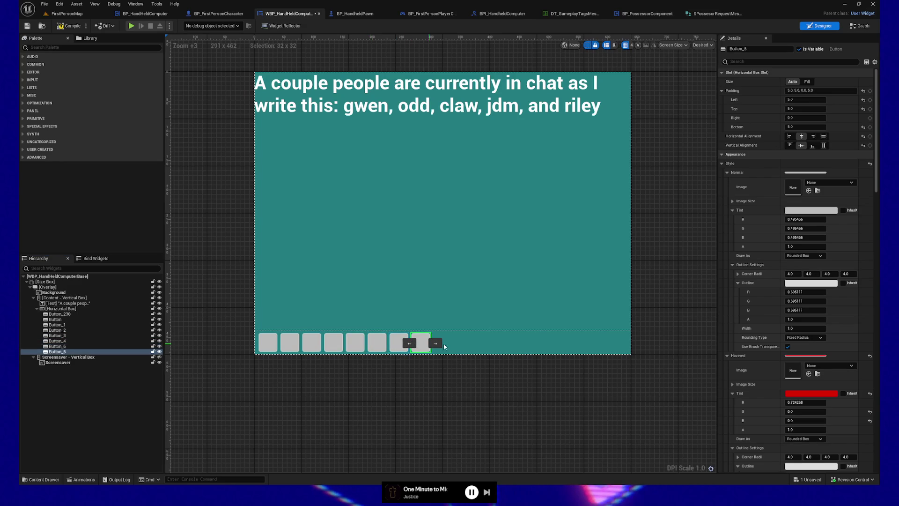
{"action": "left_click", "coordinate": [66, 29]}
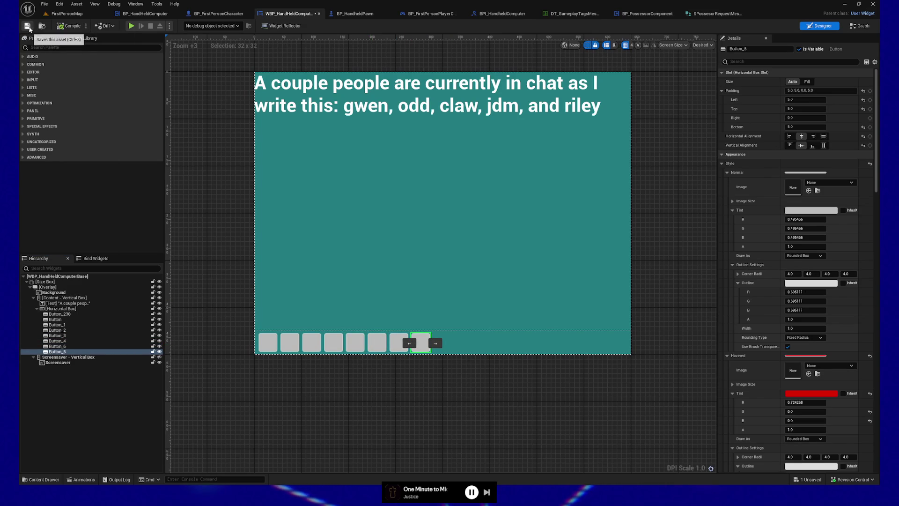
{"action": "left_click", "coordinate": [132, 26]}
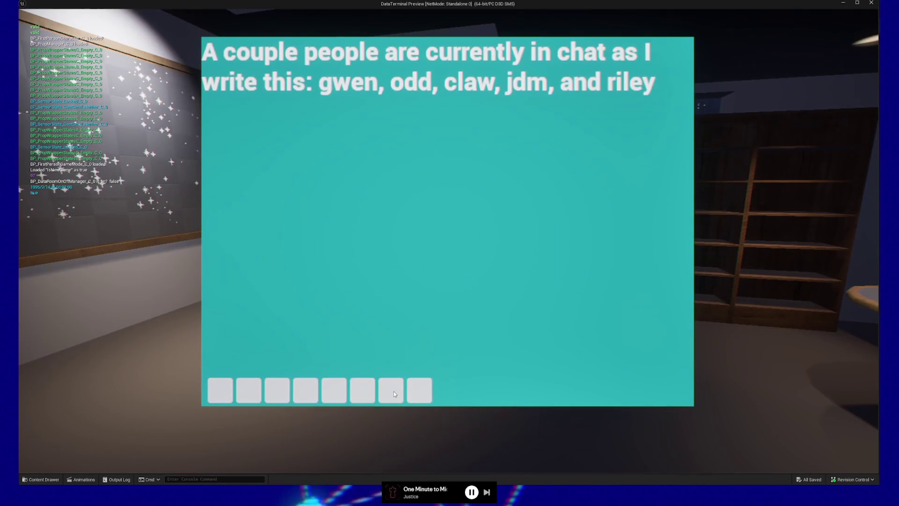
{"action": "left_click", "coordinate": [419, 390]}
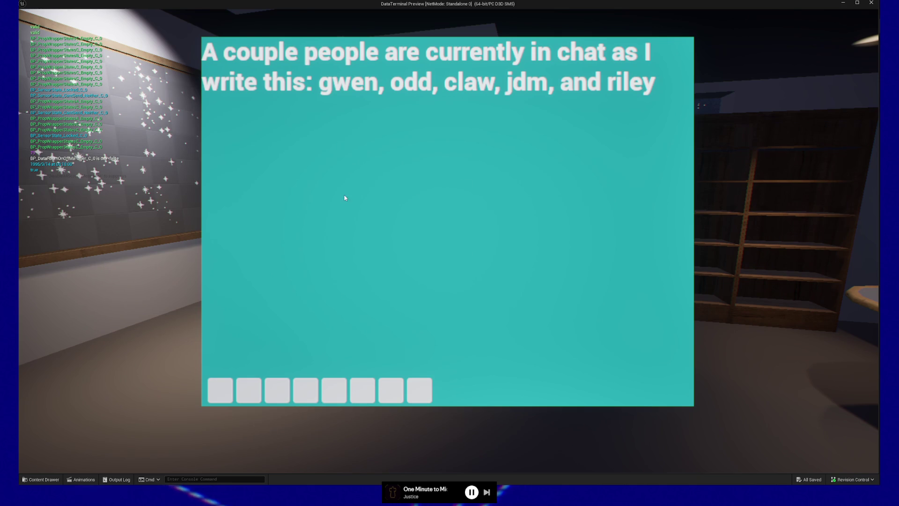
{"action": "key", "text": "Escape"}
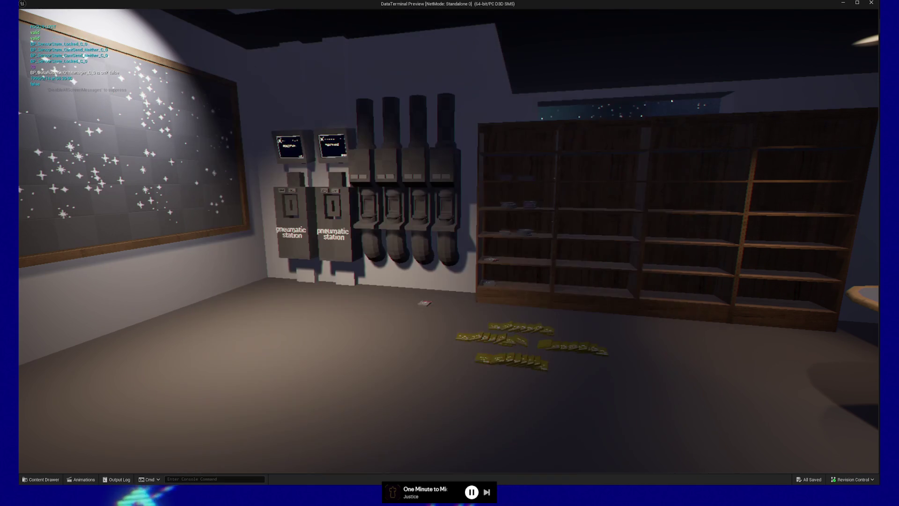
{"action": "key", "text": "Escape"}
{"action": "left_click", "coordinate": [451, 381]}
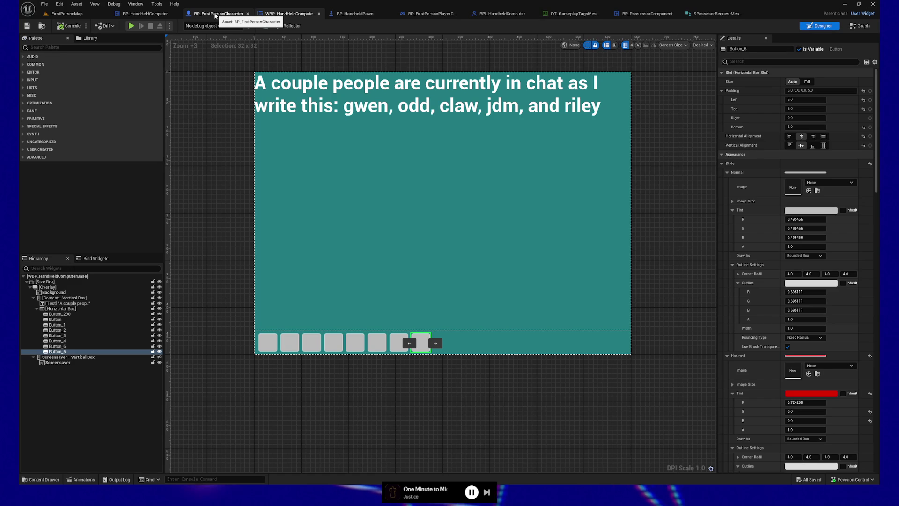
{"action": "left_click", "coordinate": [356, 13]}
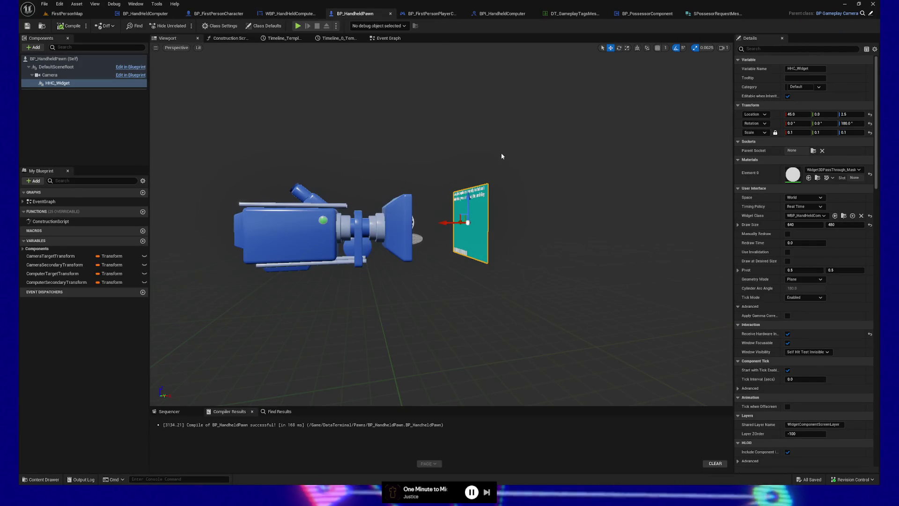
{"action": "scroll", "coordinate": [502, 156], "scroll_direction": "up", "scroll_amount": 3}
{"action": "scroll", "coordinate": [475, 246], "scroll_direction": "up", "scroll_amount": 5}
{"action": "scroll", "coordinate": [476, 246], "scroll_direction": "down", "scroll_amount": 5}
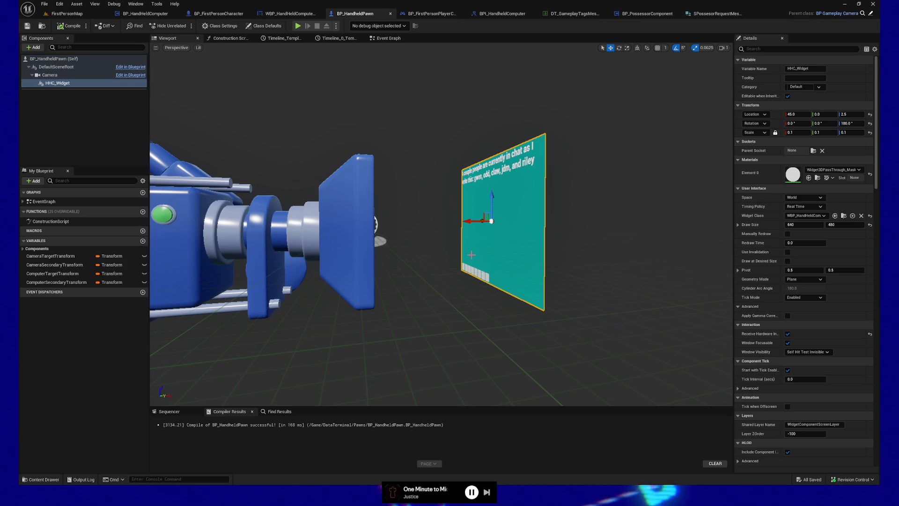
{"action": "left_click", "coordinate": [280, 14]}
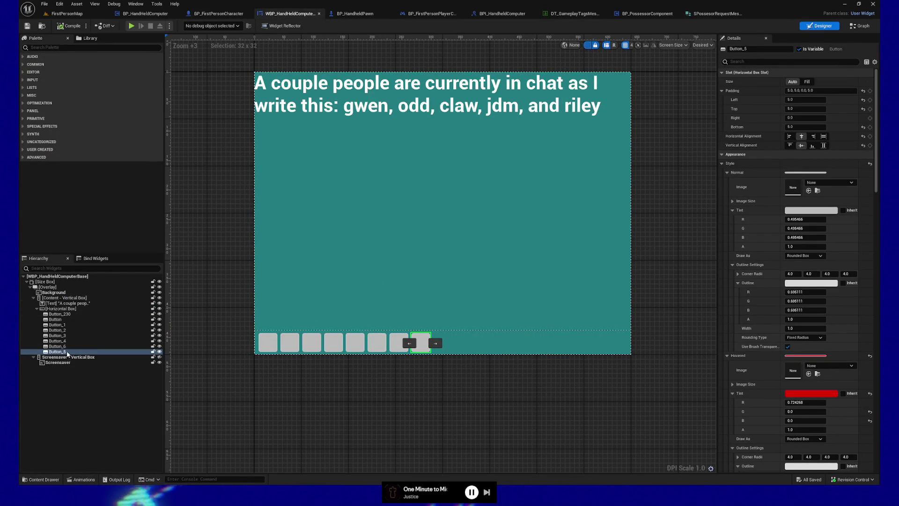
{"action": "left_click", "coordinate": [60, 315]}
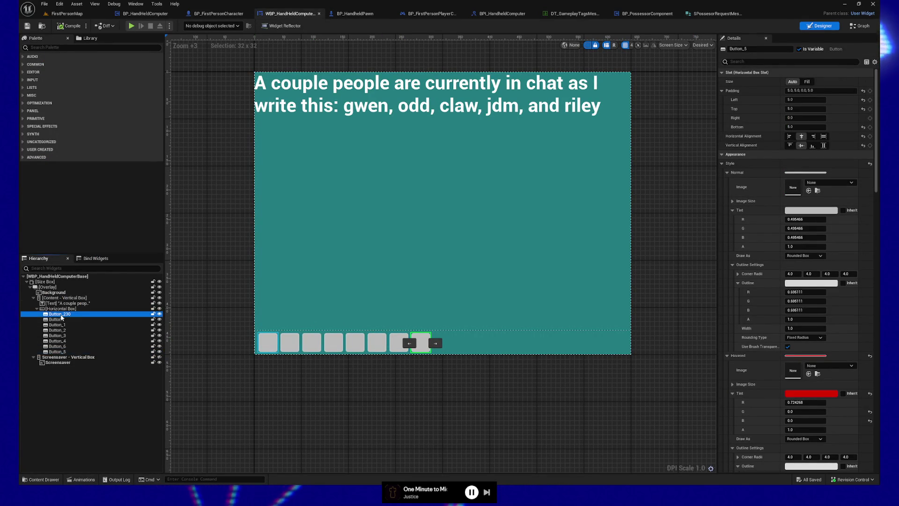
{"action": "left_click", "coordinate": [60, 320]}
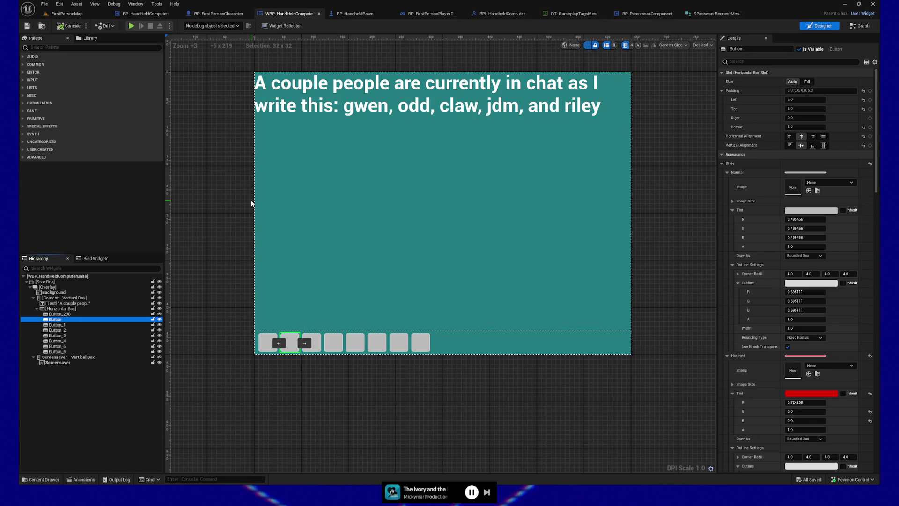
{"action": "left_click", "coordinate": [412, 345]}
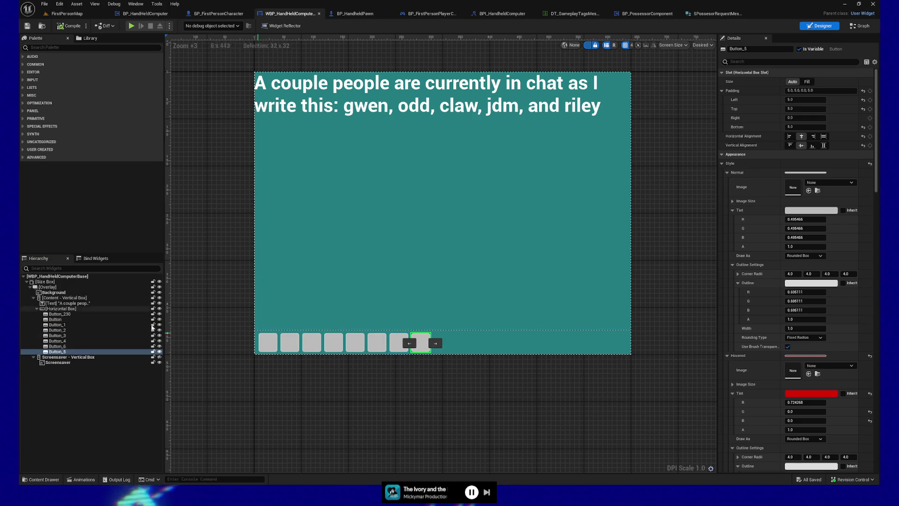
Step: Duplicate the button row's Horizontal Box to create Button_7–Button_14, compile, and play-test it
{"action": "right_click", "coordinate": [53, 310]}
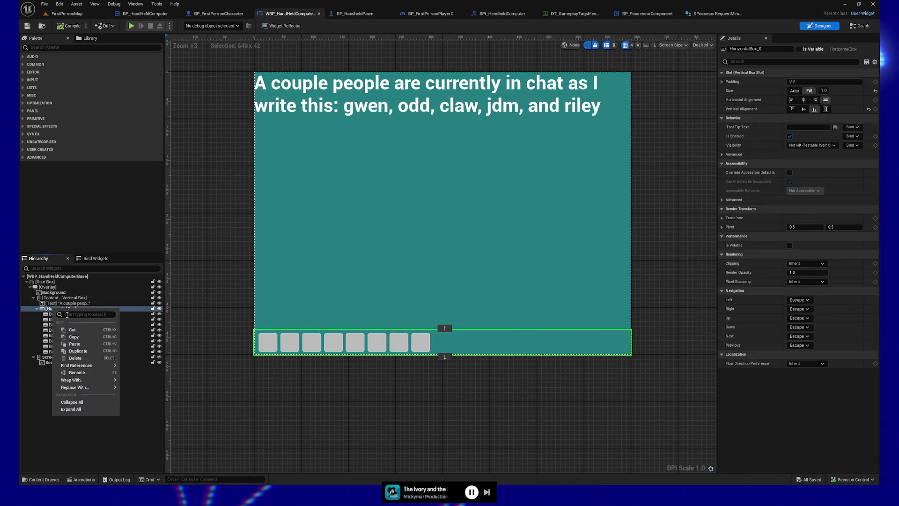
{"action": "left_click", "coordinate": [78, 351]}
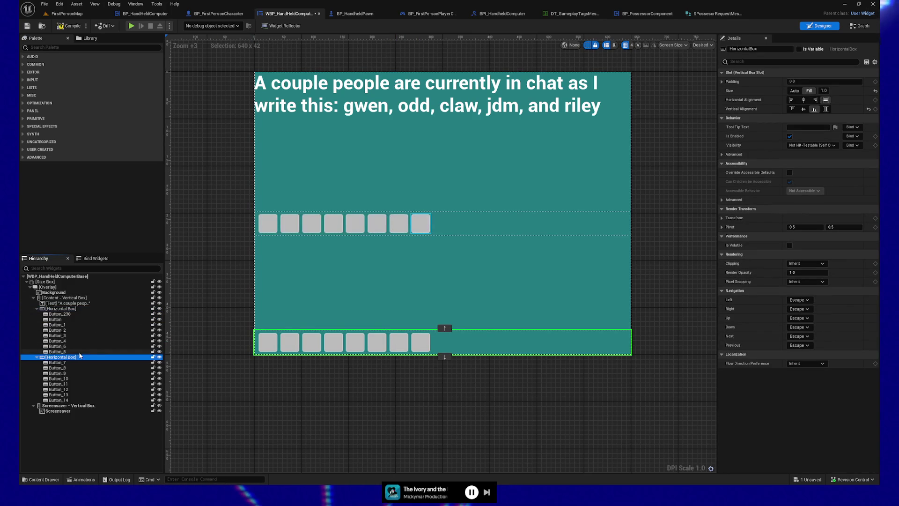
{"action": "left_click", "coordinate": [70, 26]}
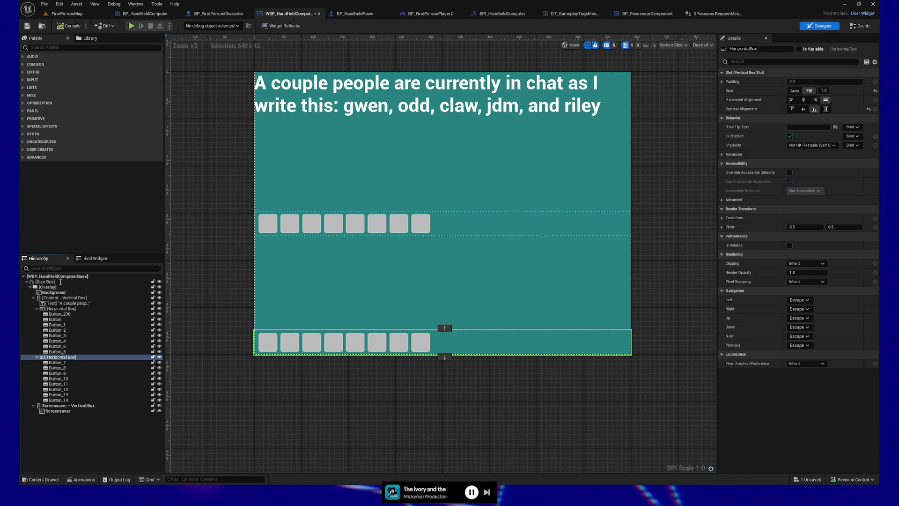
{"action": "left_click", "coordinate": [59, 400]}
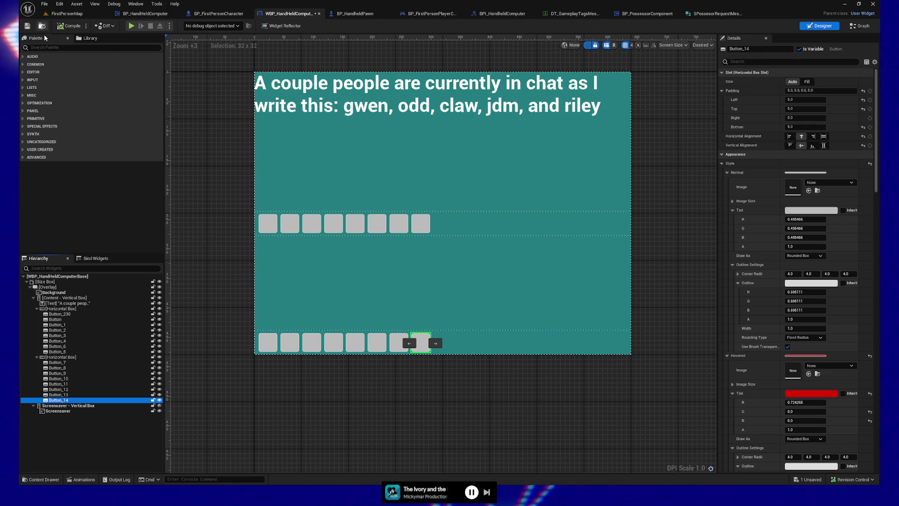
{"action": "left_click", "coordinate": [132, 29]}
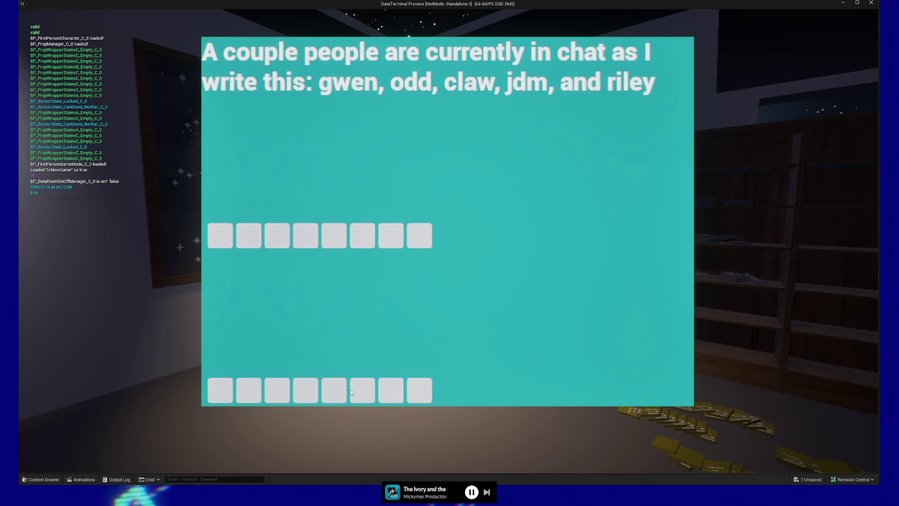
Step: Close the terminal, pause, and quit the play test back to the widget designer
{"action": "key", "text": "Escape"}
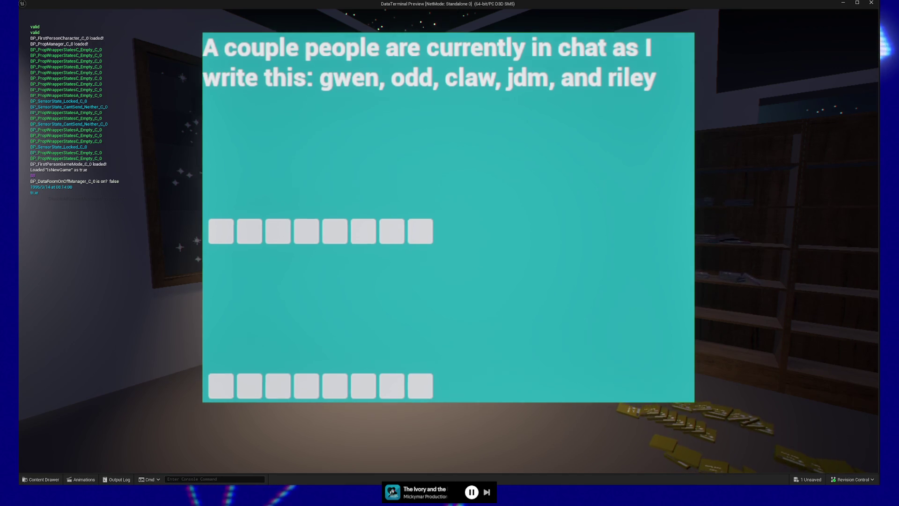
{"action": "key", "text": "Escape"}
{"action": "left_click", "coordinate": [466, 382]}
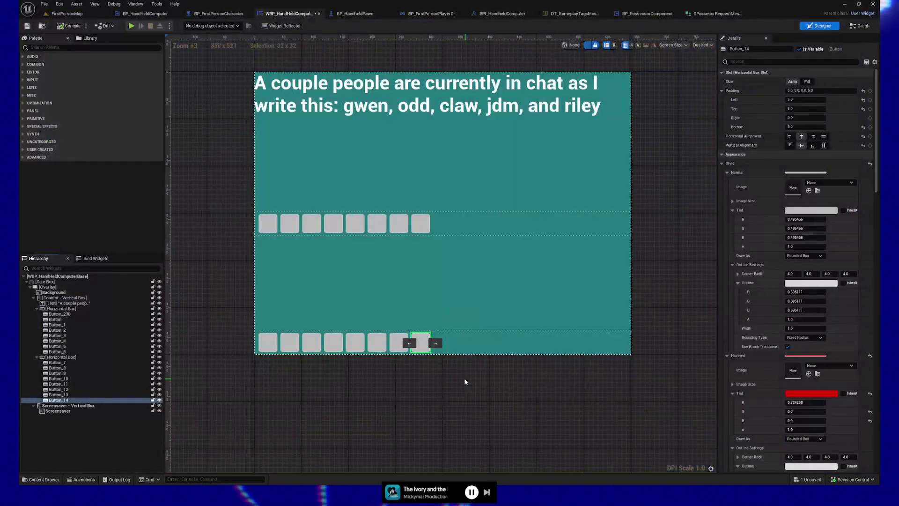
{"action": "left_click", "coordinate": [136, 356]}
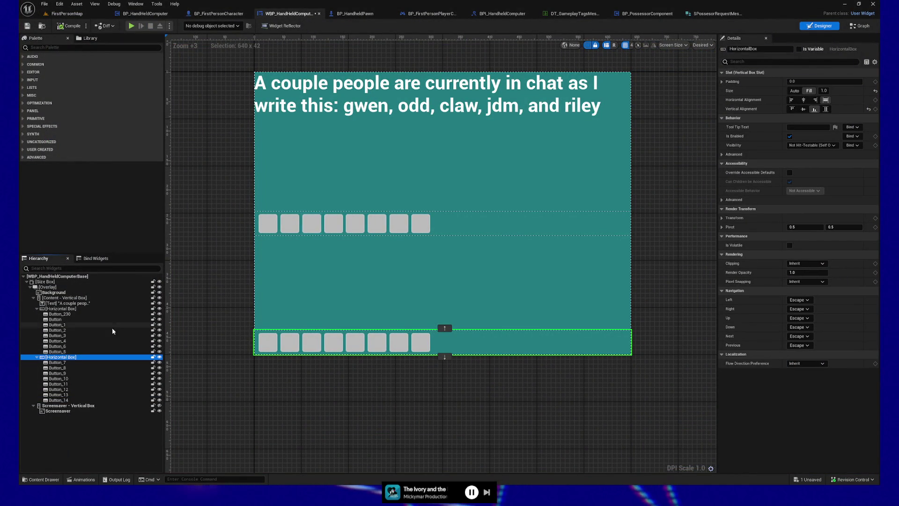
Step: Set the bottom button row's Horizontal Alignment to Right and save the widget
{"action": "left_click", "coordinate": [803, 100]}
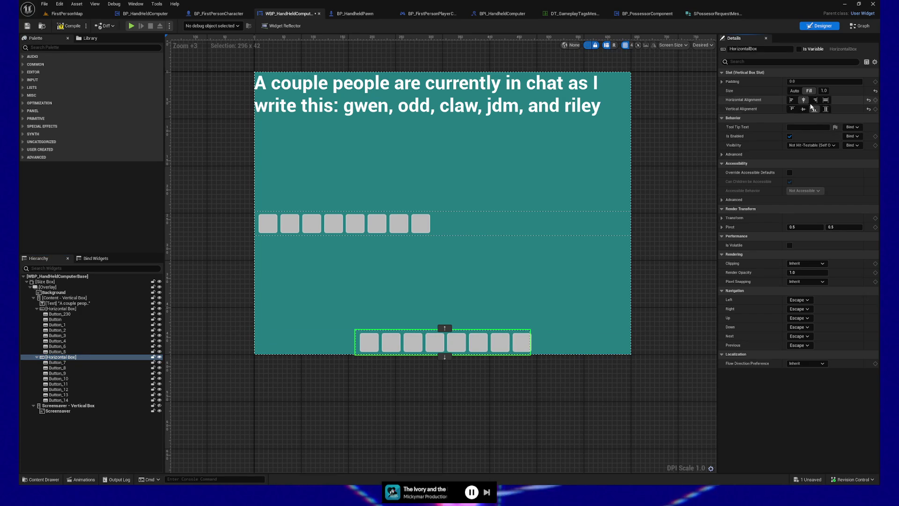
{"action": "left_click", "coordinate": [815, 100]}
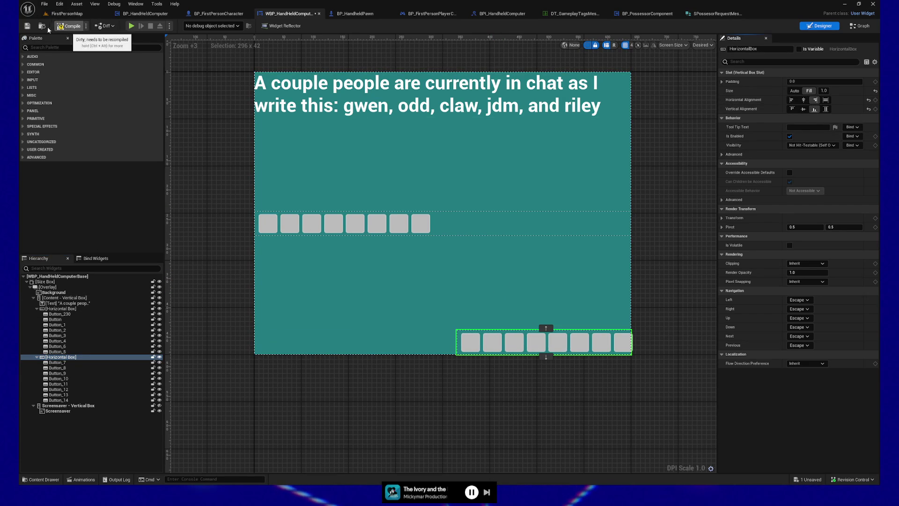
{"action": "left_click", "coordinate": [27, 27]}
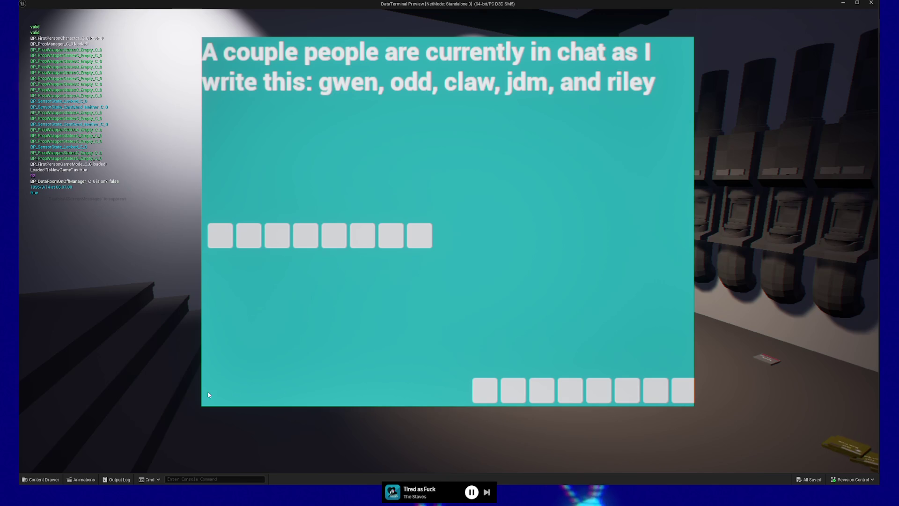
Step: Quit the preview and set the bottom row's Horizontal Box alignment to Left
{"action": "key", "text": "Escape"}
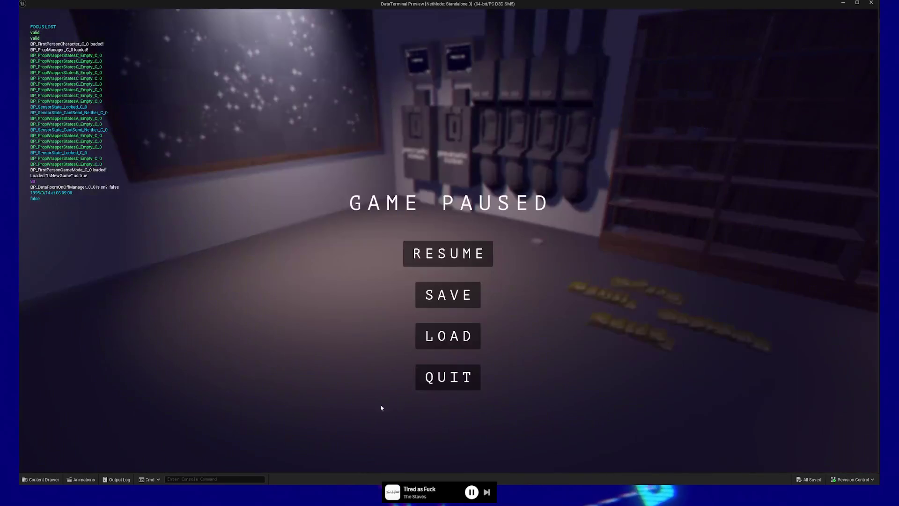
{"action": "left_click", "coordinate": [445, 381]}
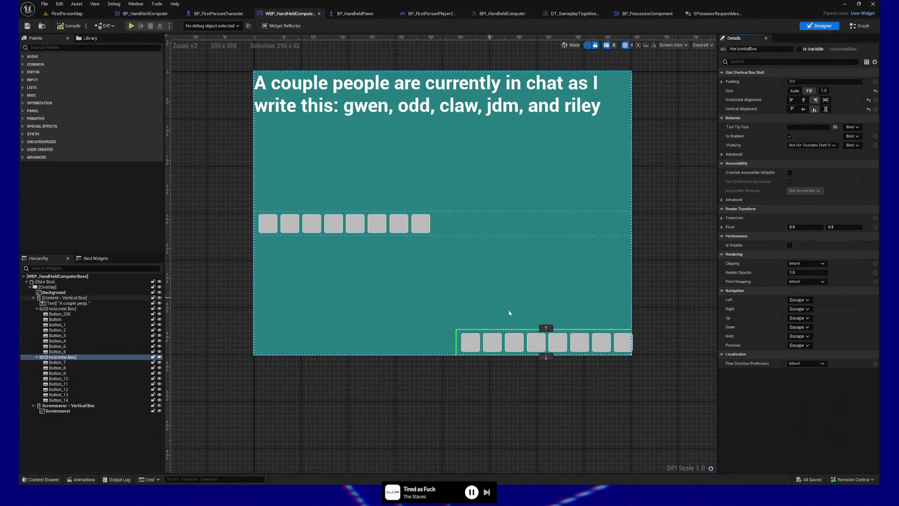
{"action": "left_click", "coordinate": [791, 100]}
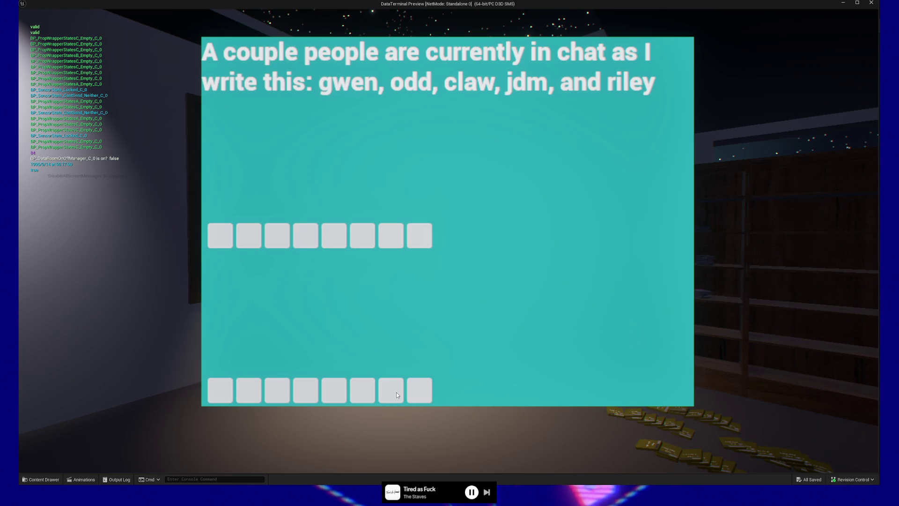
Step: Walk toward the star painting while toggling the terminal screen closed and open with E and Esc
{"action": "key", "text": "Escape"}
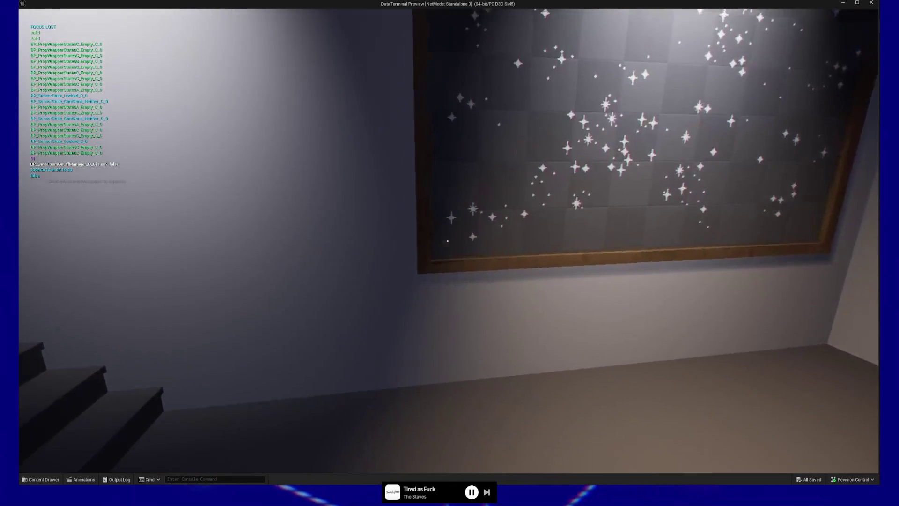
{"action": "key", "text": "w"}
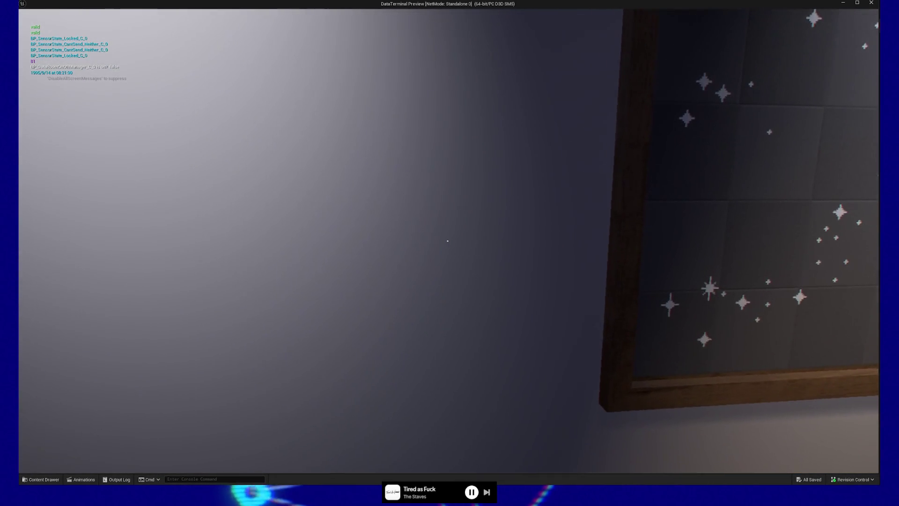
{"action": "key", "text": "e"}
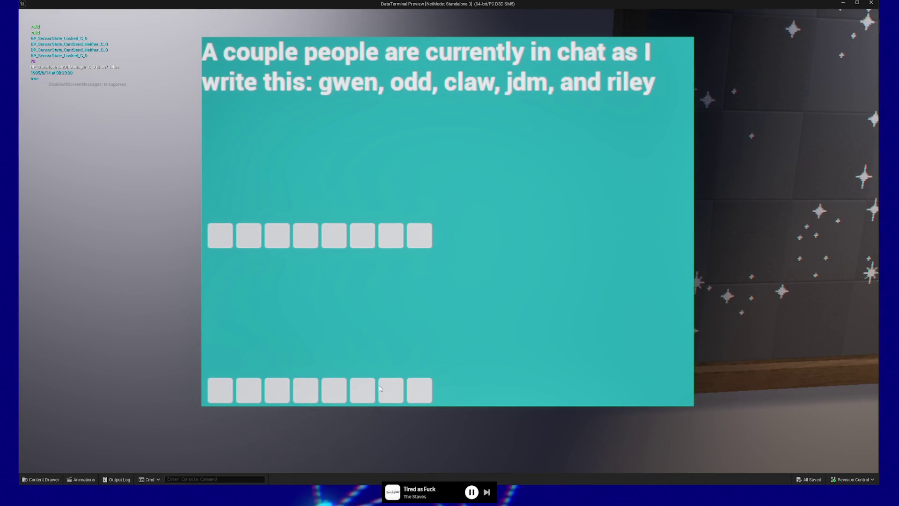
{"action": "key", "text": "Escape"}
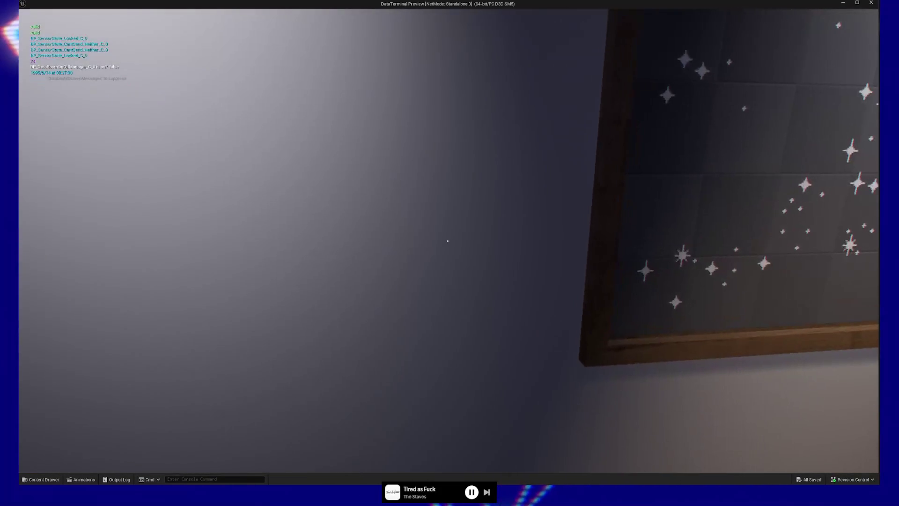
{"action": "key", "text": "e"}
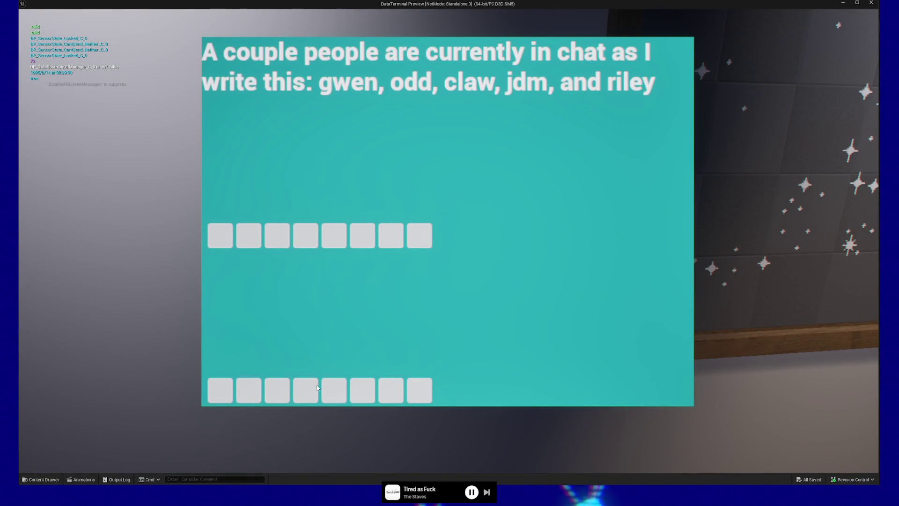
{"action": "key", "text": "Escape"}
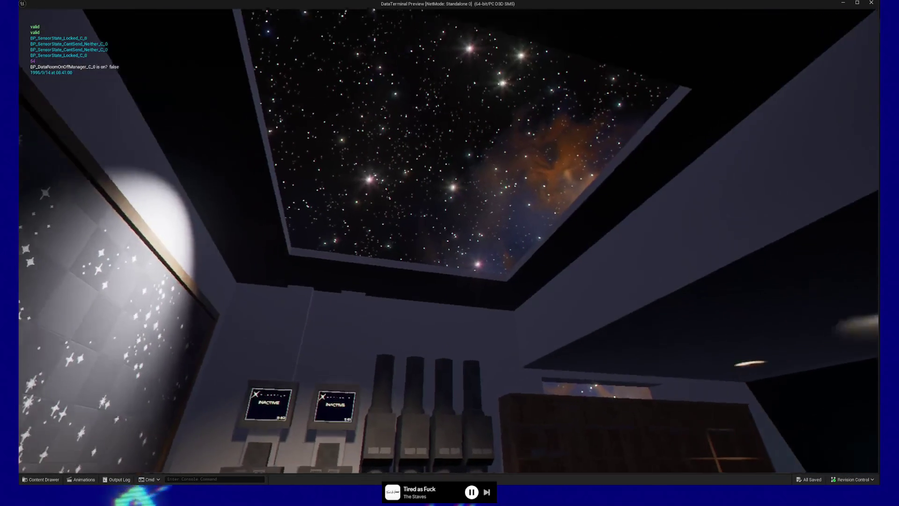
Step: Open the terminal, press the last bottom-row button, back away and recheck, then quit the play test
{"action": "key", "text": "e"}
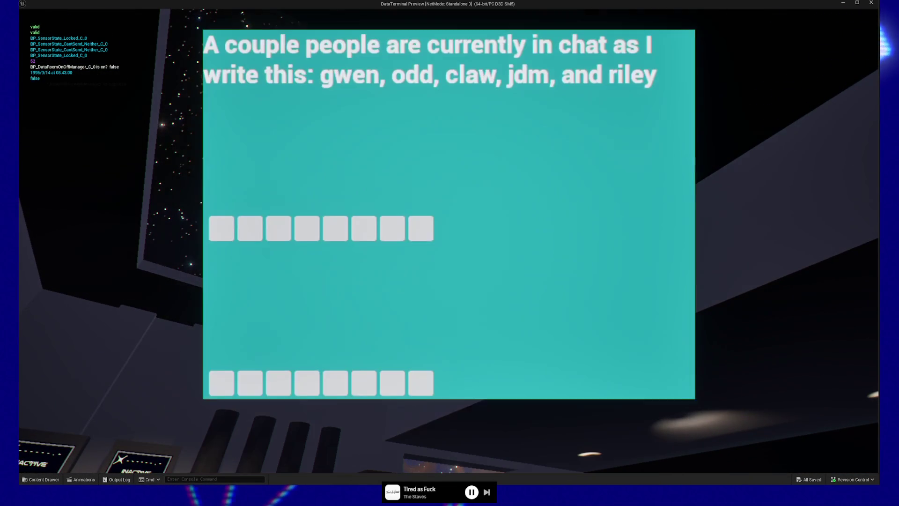
{"action": "left_click", "coordinate": [428, 390]}
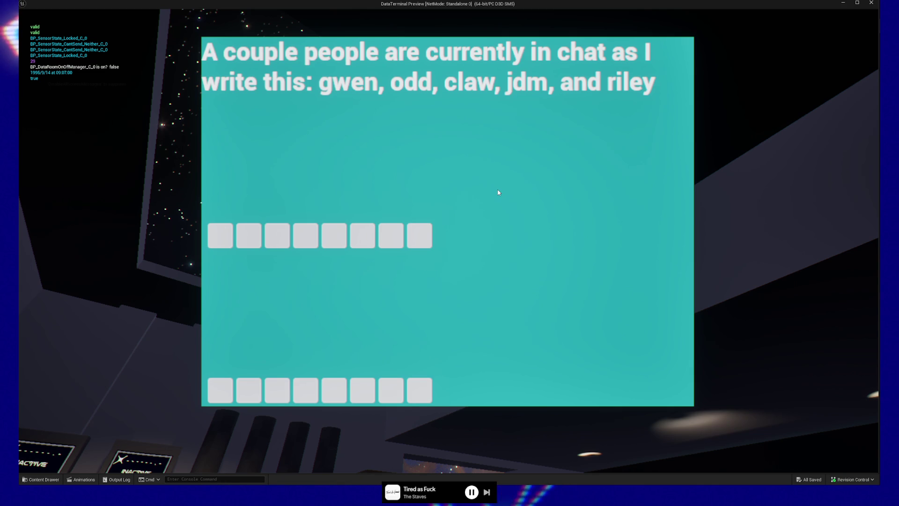
{"action": "key", "text": "Escape"}
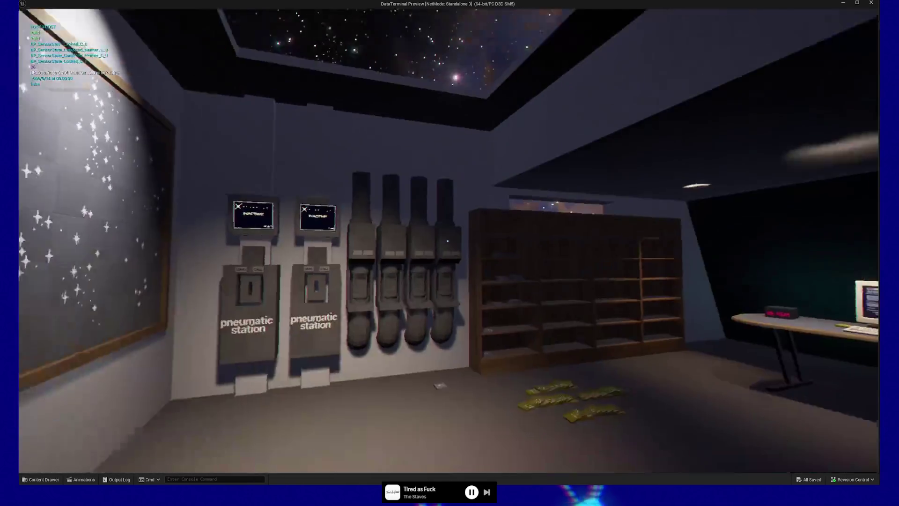
{"action": "key", "text": "s"}
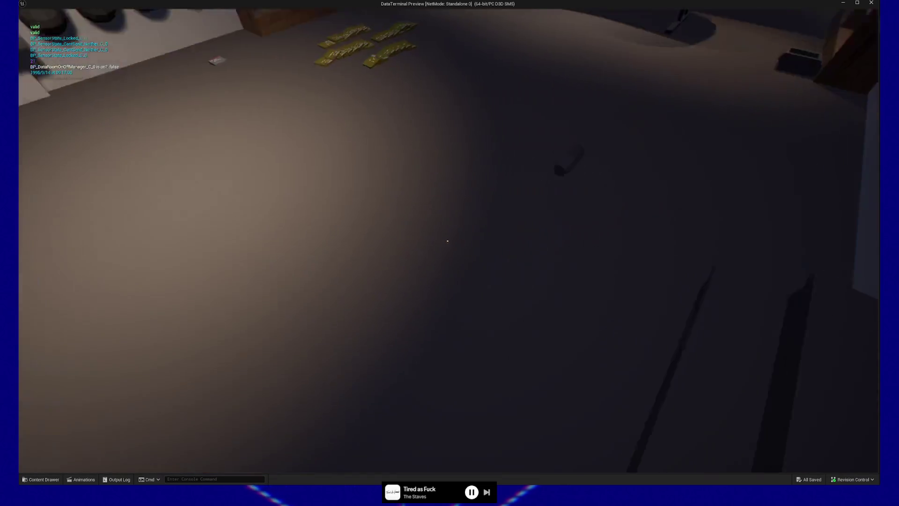
{"action": "key", "text": "e"}
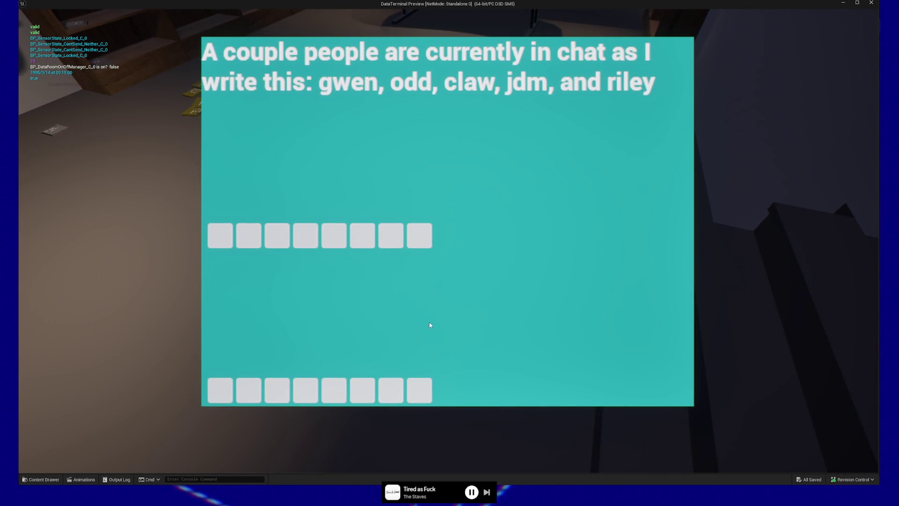
{"action": "key", "text": "Escape"}
{"action": "key", "text": "Escape"}
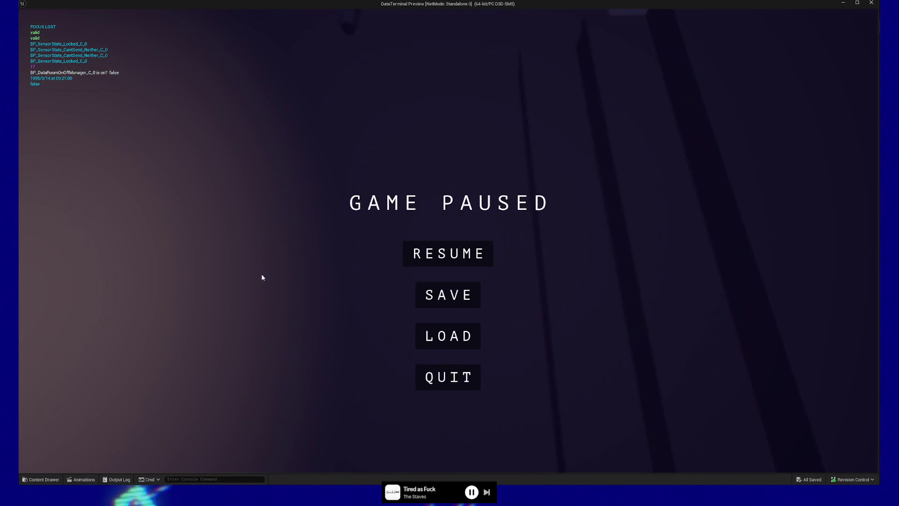
{"action": "left_click", "coordinate": [468, 372]}
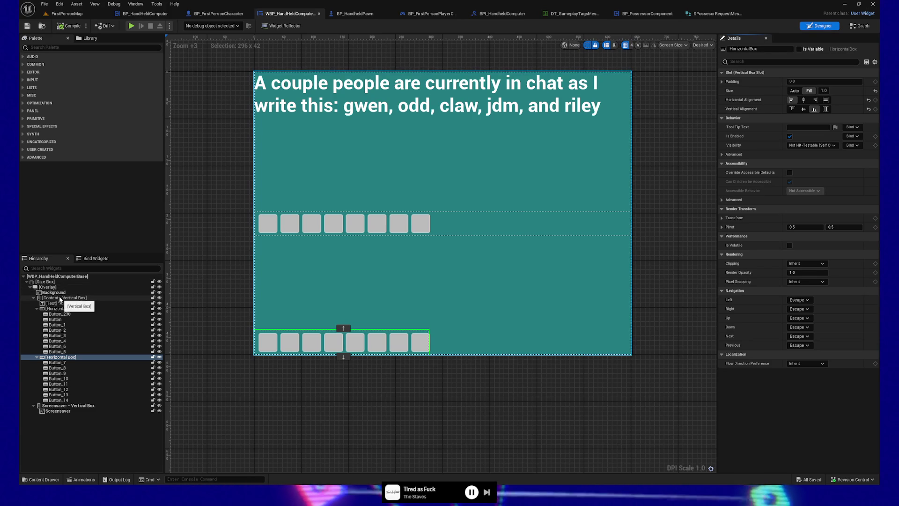
Step: Delete the Screensaver vertical box from the widget Hierarchy
{"action": "left_click", "coordinate": [54, 292]}
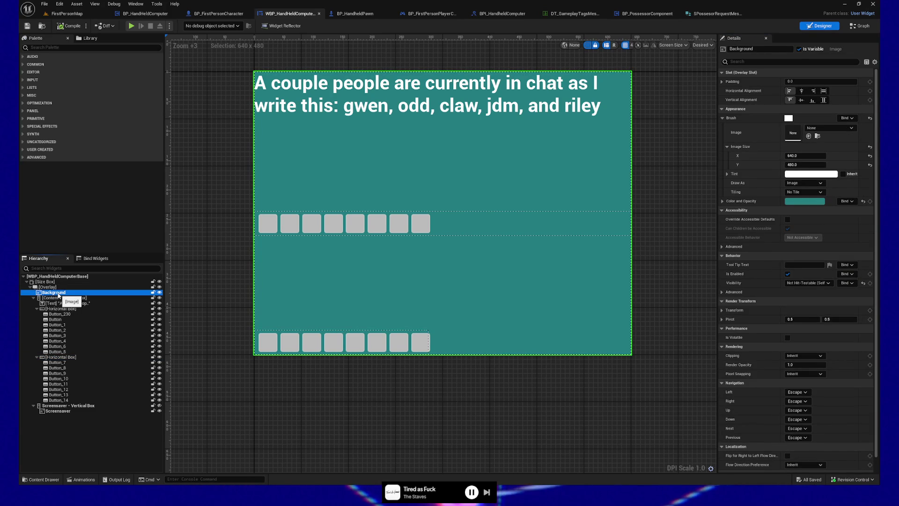
{"action": "left_click", "coordinate": [59, 299]}
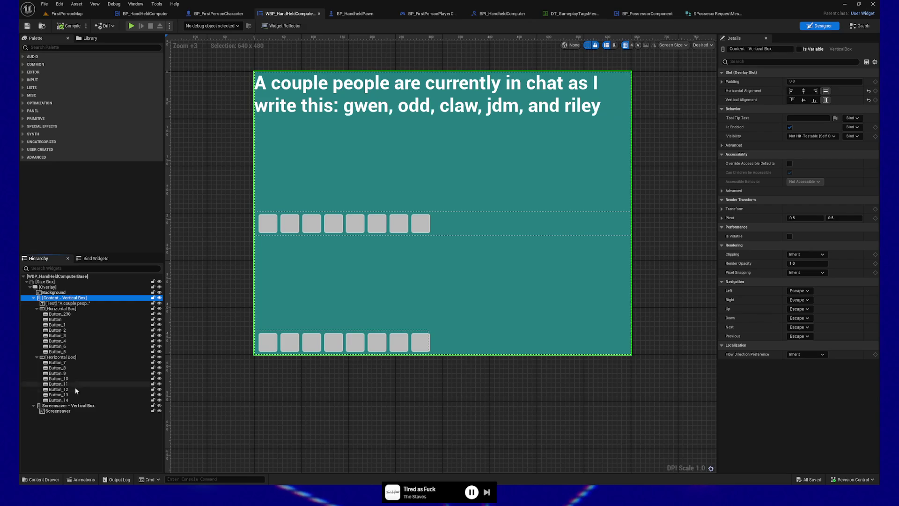
{"action": "left_click", "coordinate": [76, 406]}
{"action": "right_click", "coordinate": [76, 407]}
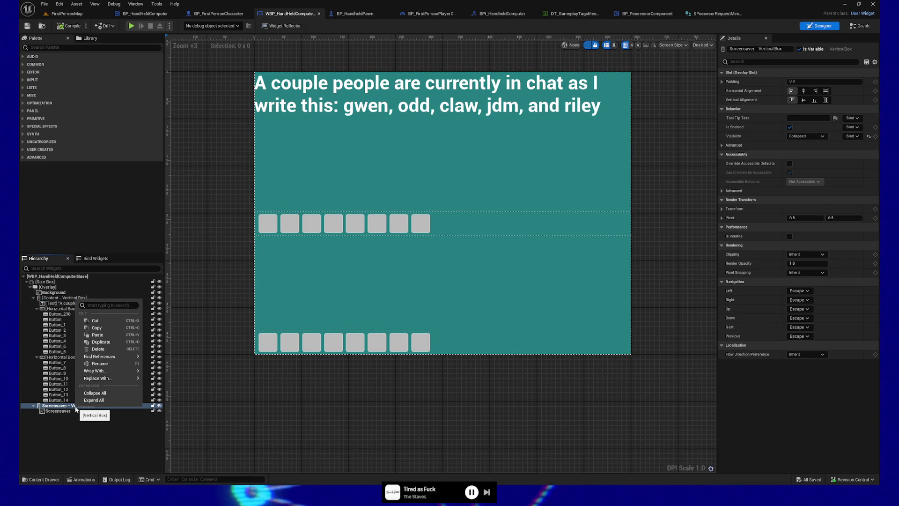
{"action": "left_click", "coordinate": [100, 348]}
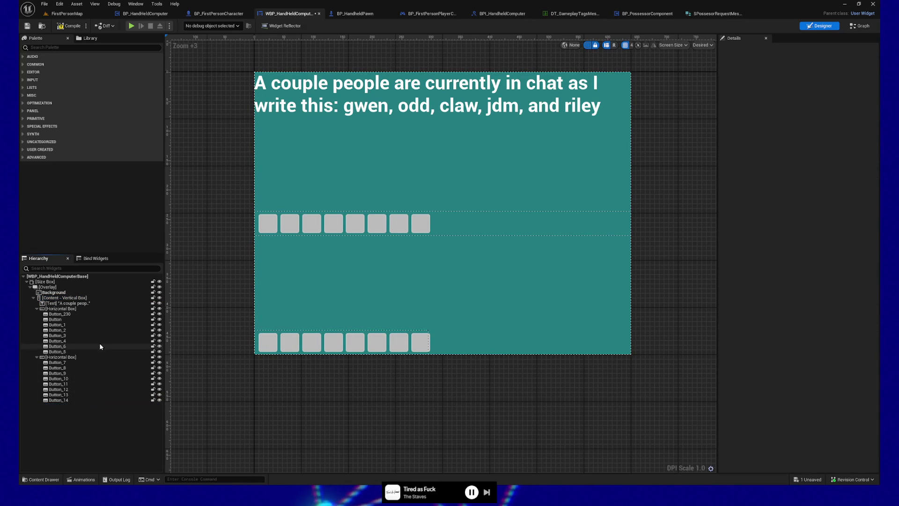
Step: Compile and save the widget, then run a quick play test and quit back to the editor
{"action": "left_click", "coordinate": [73, 26]}
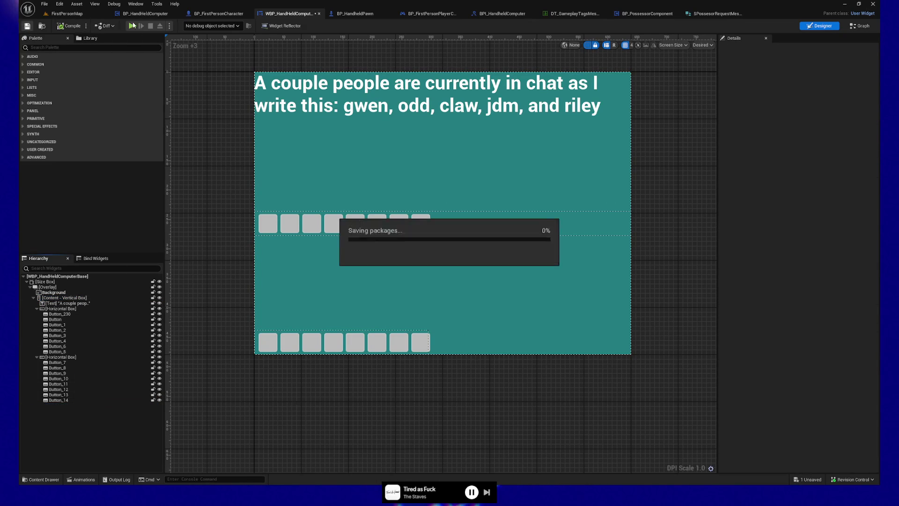
{"action": "key", "text": "alt+p"}
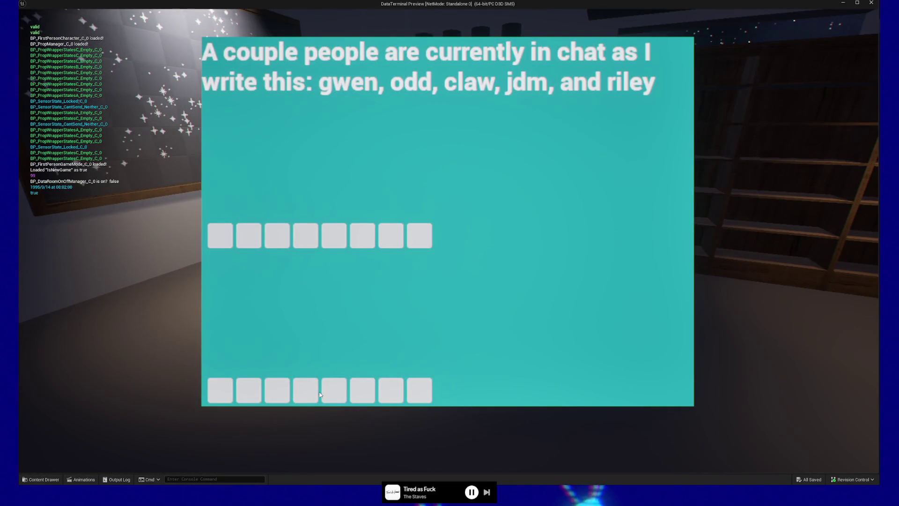
{"action": "key", "text": "Escape"}
{"action": "key", "text": "Escape"}
{"action": "left_click", "coordinate": [451, 377]}
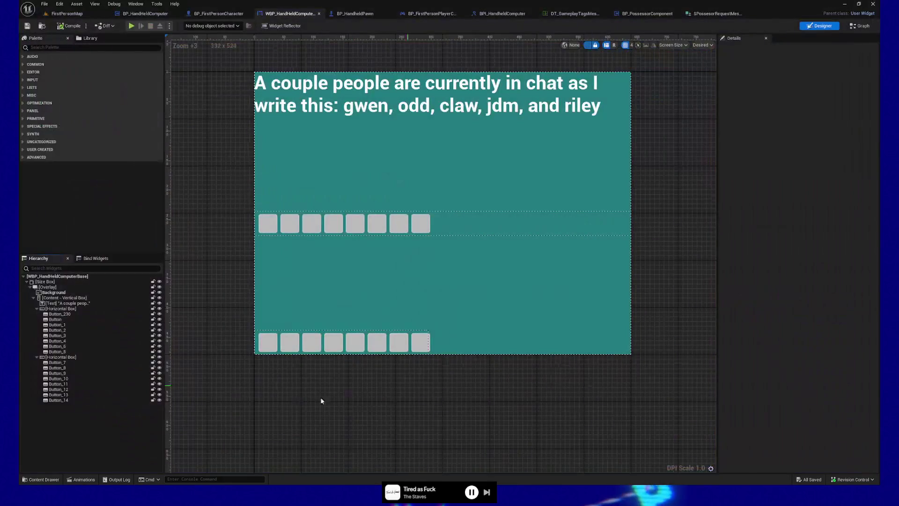
Step: Undo the Screensaver box removal, recompile WBP_HandheldComputer, and switch to BP_FirstPersonCharacter
{"action": "key", "text": "ctrl+z"}
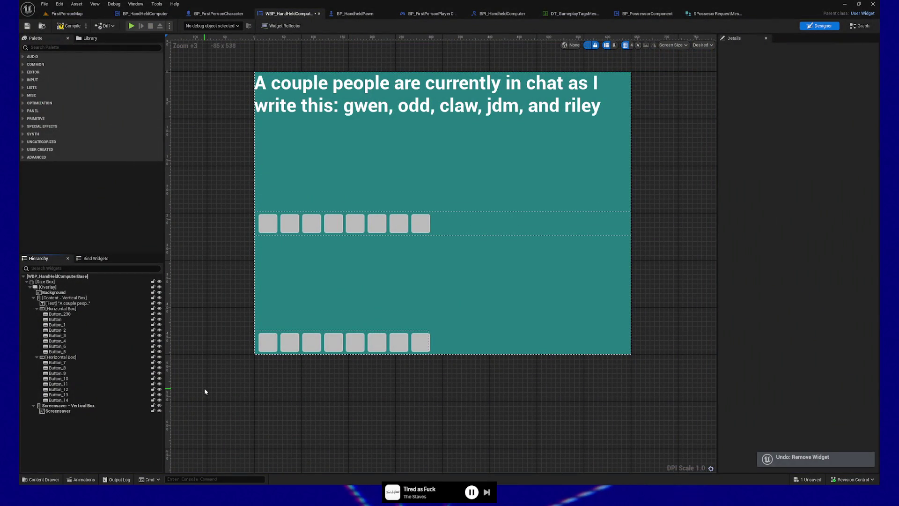
{"action": "left_click", "coordinate": [71, 29]}
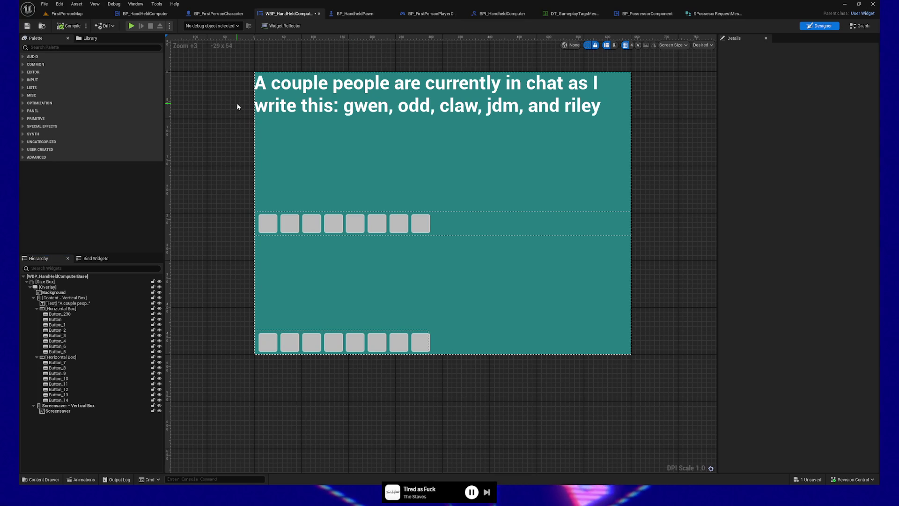
{"action": "left_click", "coordinate": [218, 13]}
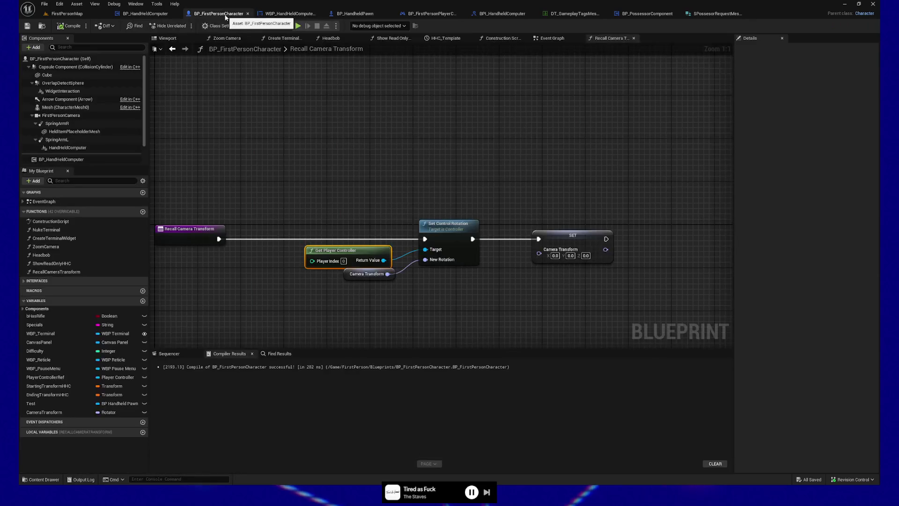
Step: Select the Cube component and zoom in on it in the character's Viewport
{"action": "left_click", "coordinate": [59, 76]}
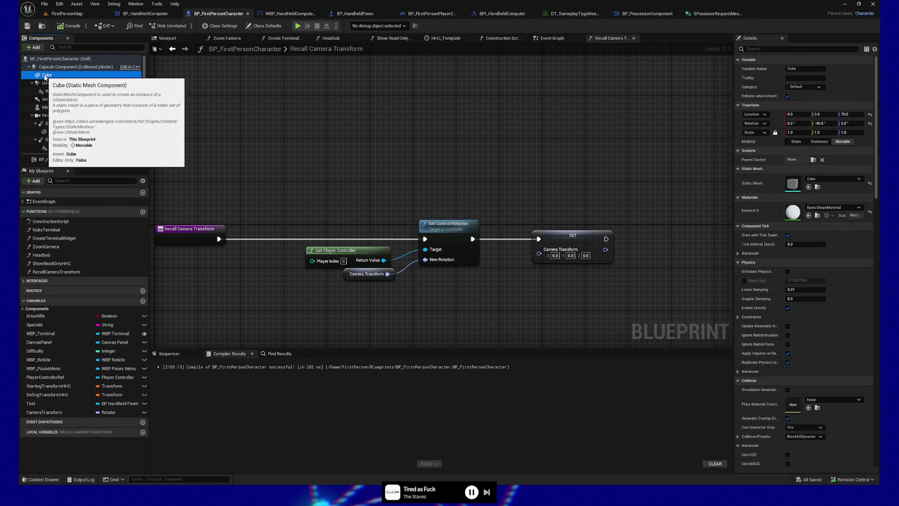
{"action": "left_click", "coordinate": [182, 44]}
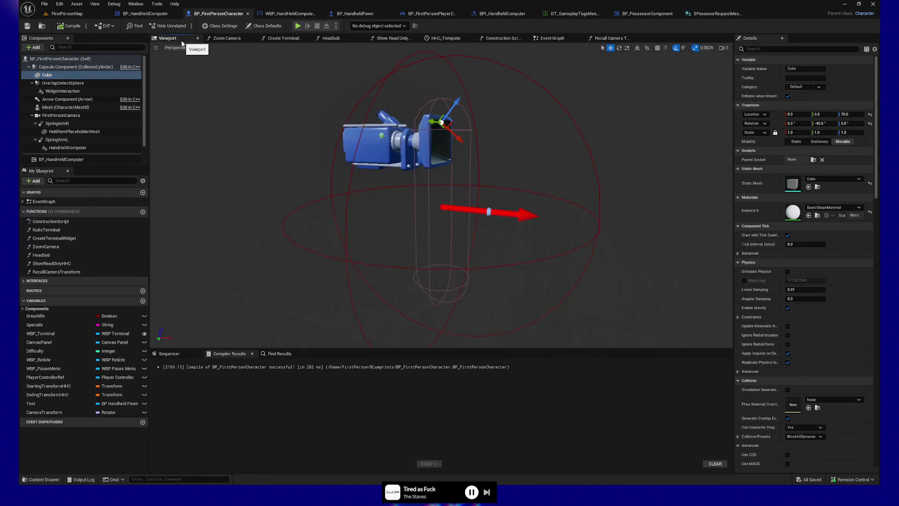
{"action": "scroll", "coordinate": [441, 122], "scroll_direction": "up", "scroll_amount": 2}
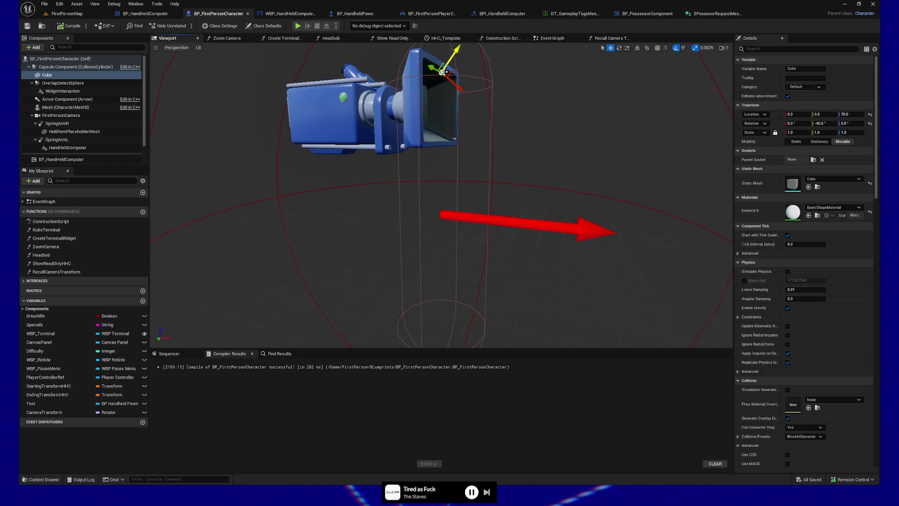
Step: Delete the Cube component from BP_FirstPersonCharacter and save the blueprint
{"action": "right_click", "coordinate": [50, 75]}
{"action": "left_click", "coordinate": [75, 132]}
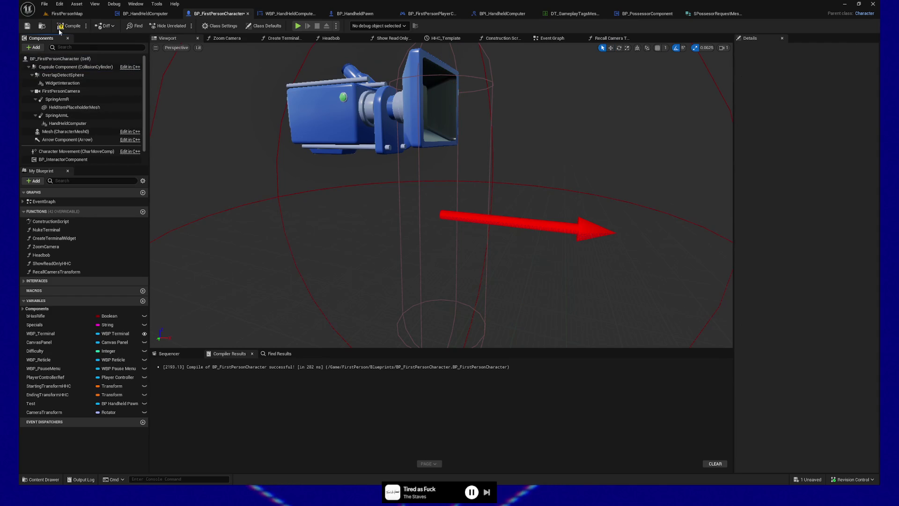
{"action": "left_click", "coordinate": [28, 27]}
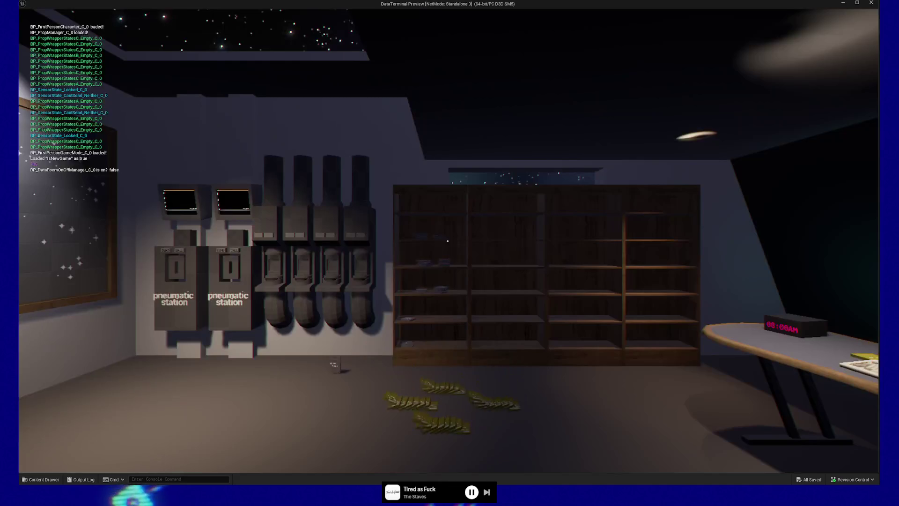
Step: Open the terminal in the standalone preview, quit the game, and switch to BP_HandheldPawn
{"action": "key", "text": "e"}
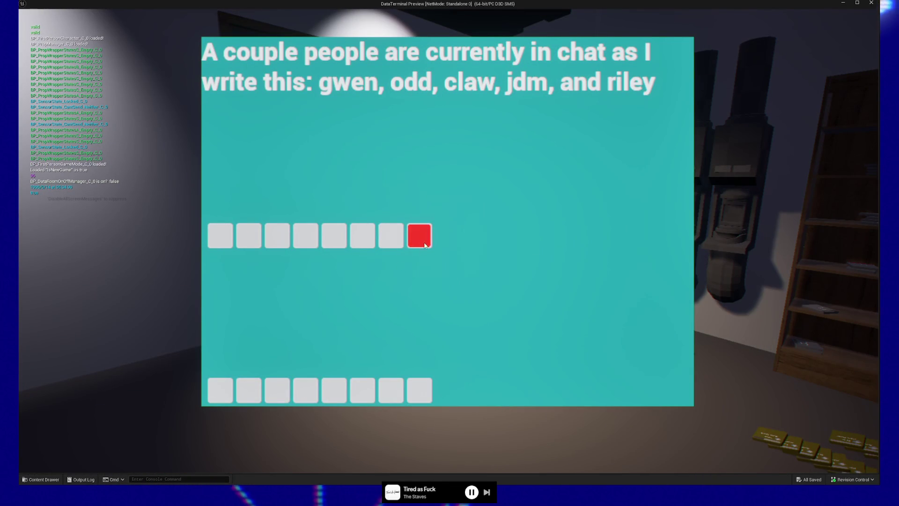
{"action": "key", "text": "Escape"}
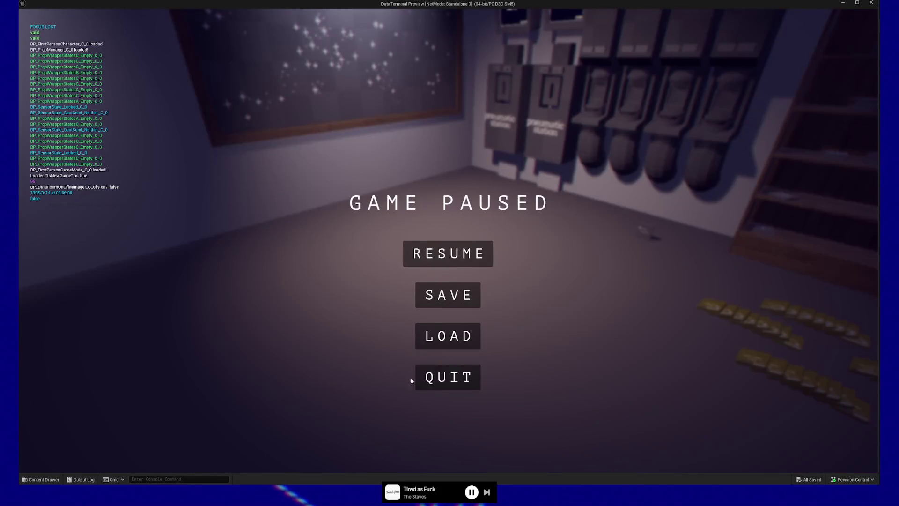
{"action": "left_click", "coordinate": [419, 379]}
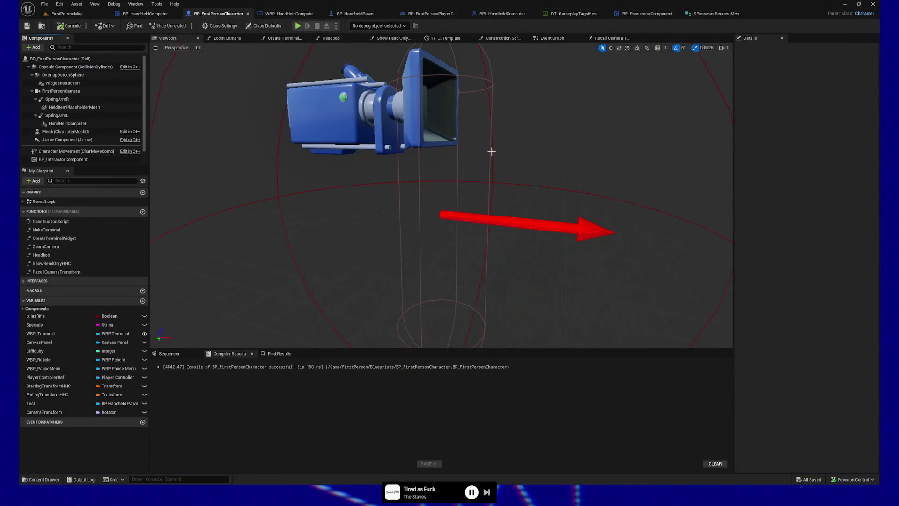
{"action": "left_click", "coordinate": [355, 13]}
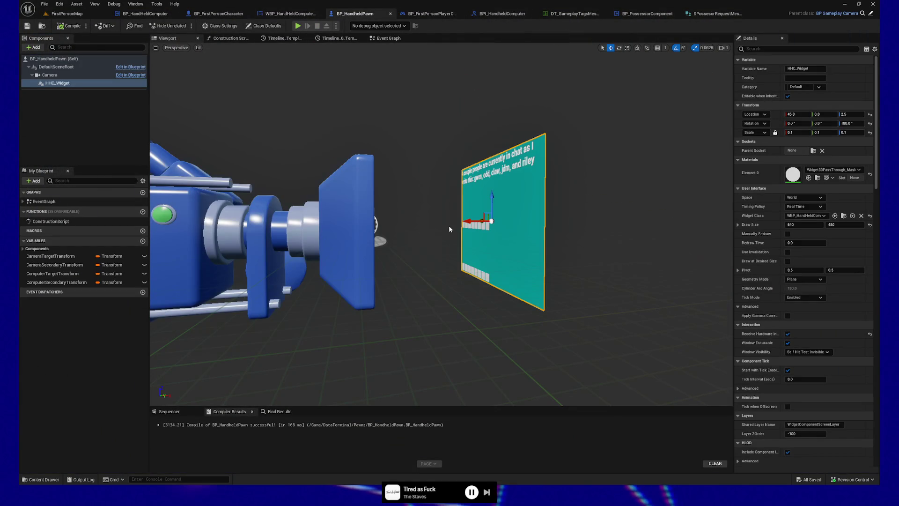
{"action": "left_click_drag", "start_coordinate": [452, 232], "coordinate": [389, 236]}
{"action": "left_click", "coordinate": [58, 83]}
{"action": "key", "text": "Up"}
{"action": "key", "text": "Down"}
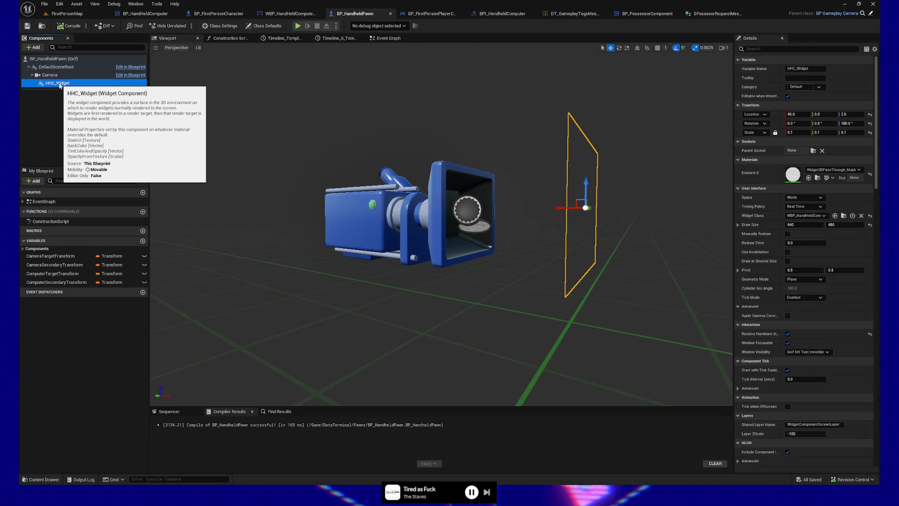
{"action": "mouse_move", "coordinate": [421, 234]}
{"action": "left_mouse_down"}
{"action": "mouse_move", "coordinate": [471, 206]}
{"action": "mouse_move", "coordinate": [398, 234]}
{"action": "left_mouse_up"}
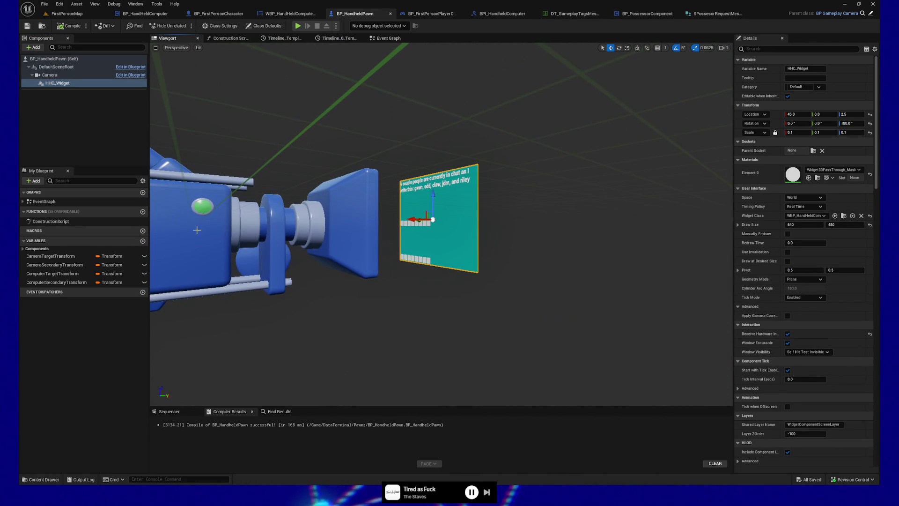
{"action": "mouse_move", "coordinate": [319, 250]}
{"action": "left_mouse_down"}
{"action": "mouse_move", "coordinate": [327, 220]}
{"action": "mouse_move", "coordinate": [348, 300]}
{"action": "left_mouse_up"}
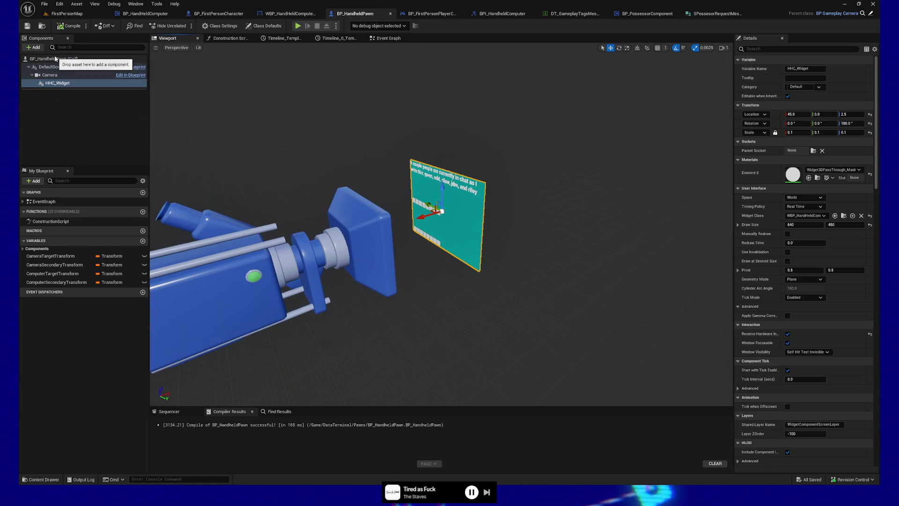
{"action": "left_click", "coordinate": [28, 25]}
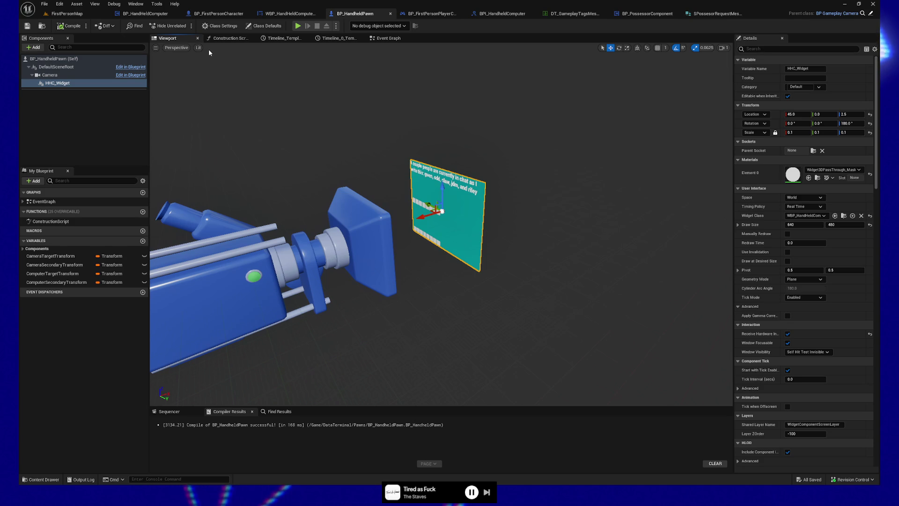
{"action": "left_click", "coordinate": [221, 14]}
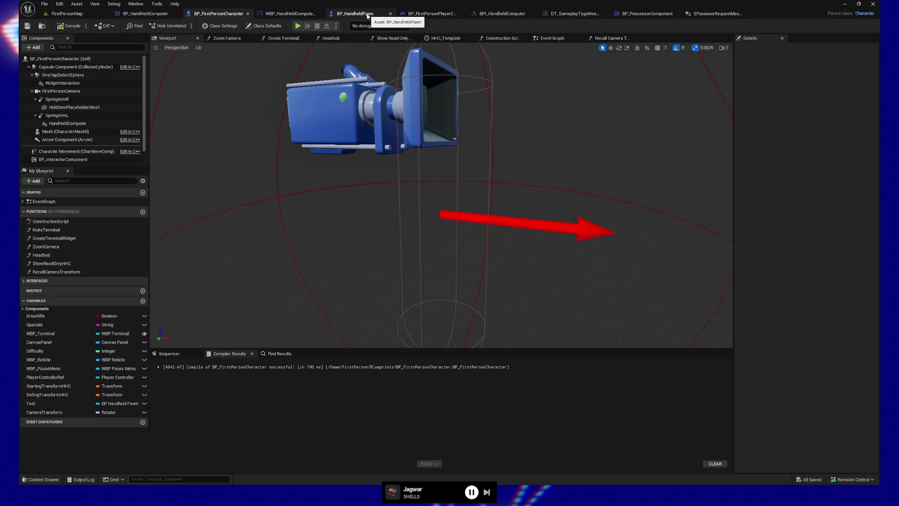
Step: View the FirstPersonCharacter construction script around the Set Reticle Visibility node
{"action": "left_click", "coordinate": [356, 13]}
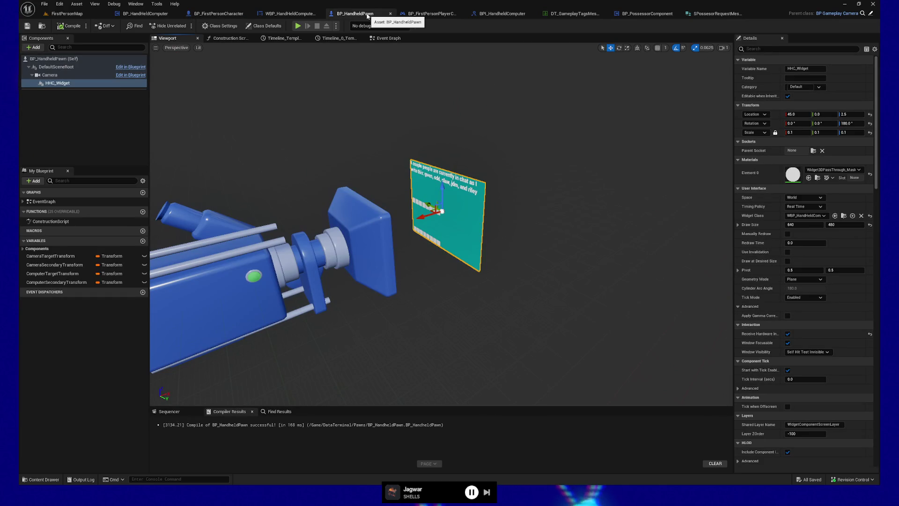
{"action": "left_click", "coordinate": [218, 14]}
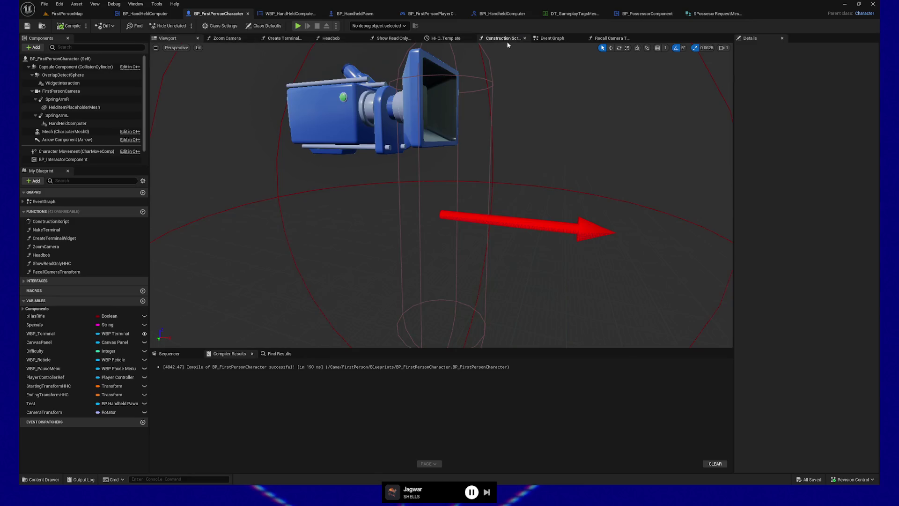
{"action": "left_click", "coordinate": [501, 38]}
{"action": "left_click_drag", "start_coordinate": [531, 116], "coordinate": [357, 111]}
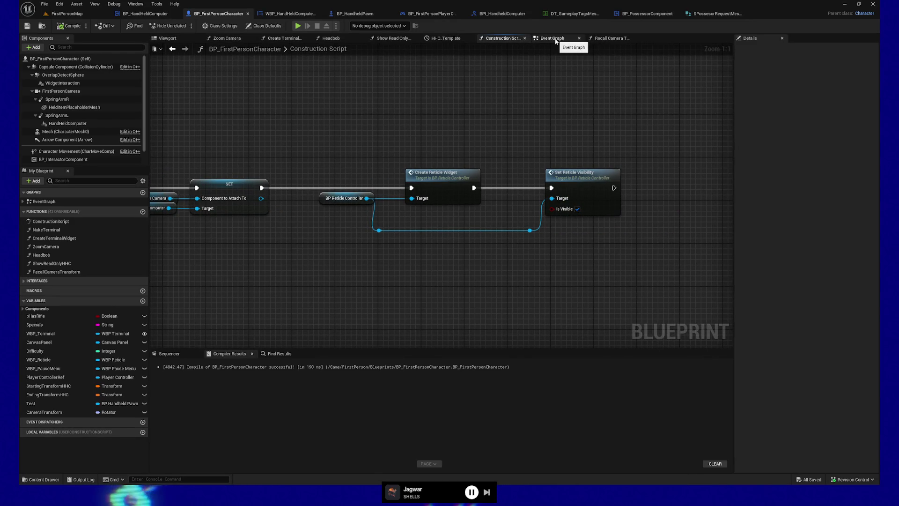
Step: Pan the character's event graph from Retrieve Loaded Data and BIG FAT TERMINAL to BeginPlay and TODO
{"action": "left_click", "coordinate": [553, 40]}
{"action": "left_click_drag", "start_coordinate": [308, 110], "coordinate": [489, 112]}
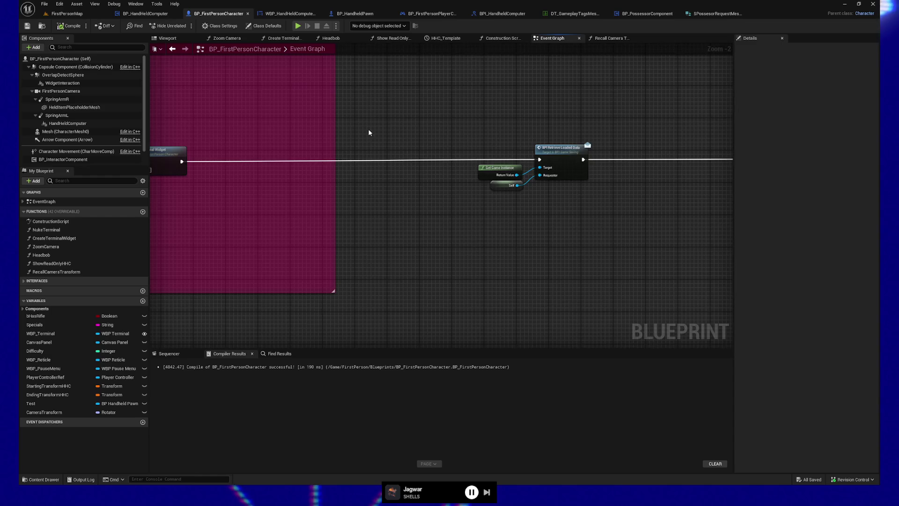
{"action": "left_click_drag", "start_coordinate": [367, 135], "coordinate": [529, 133]}
{"action": "mouse_move", "coordinate": [321, 110]}
{"action": "left_mouse_down"}
{"action": "mouse_move", "coordinate": [408, 120]}
{"action": "mouse_move", "coordinate": [595, 118]}
{"action": "left_mouse_up"}
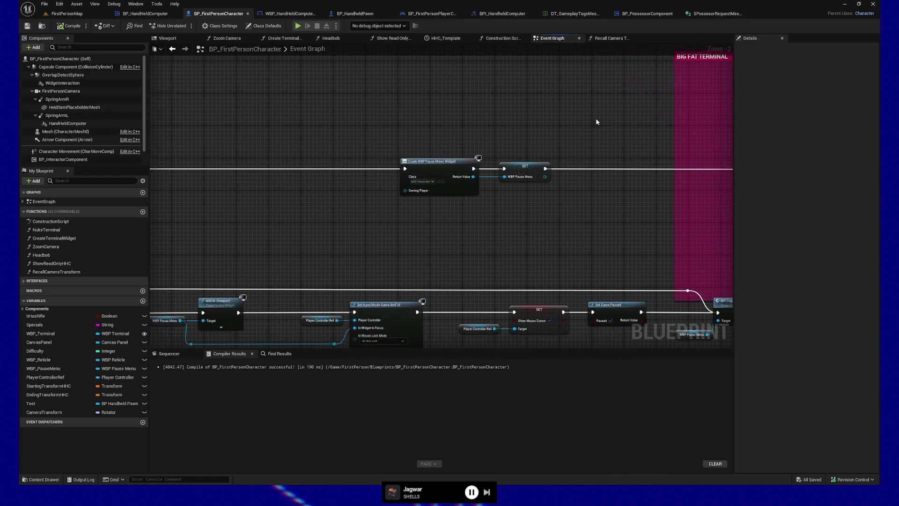
{"action": "left_click_drag", "start_coordinate": [275, 115], "coordinate": [611, 111]}
{"action": "left_click_drag", "start_coordinate": [337, 110], "coordinate": [398, 111]}
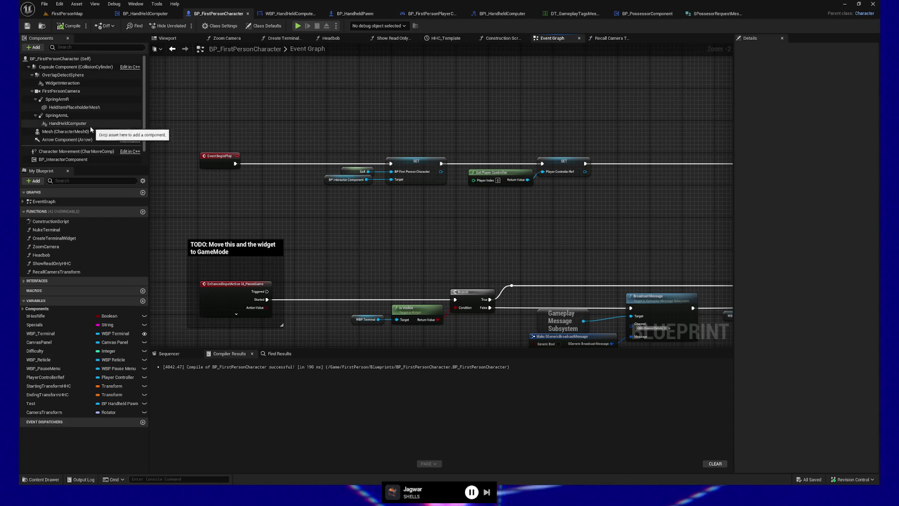
{"action": "scroll", "coordinate": [69, 149], "scroll_direction": "down", "scroll_amount": 1}
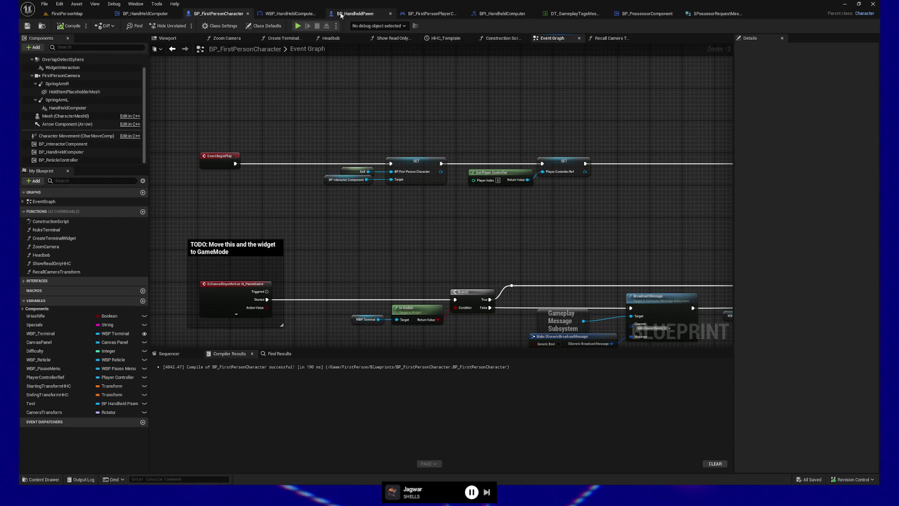
{"action": "left_click", "coordinate": [145, 13]}
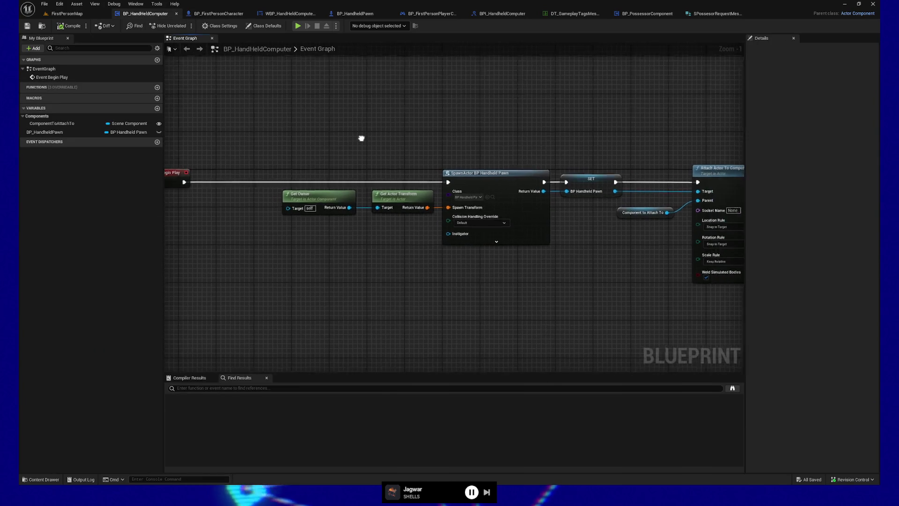
Step: Frame the spawn and Attach Actor To Component nodes and wire Component to Attach To into Parent
{"action": "left_click_drag", "start_coordinate": [361, 138], "coordinate": [347, 136]}
{"action": "left_click_drag", "start_coordinate": [423, 299], "coordinate": [225, 301]}
{"action": "mouse_move", "coordinate": [361, 293]}
{"action": "left_mouse_down"}
{"action": "mouse_move", "coordinate": [315, 291]}
{"action": "mouse_move", "coordinate": [432, 290]}
{"action": "left_mouse_up"}
{"action": "mouse_move", "coordinate": [497, 272]}
{"action": "left_mouse_down"}
{"action": "mouse_move", "coordinate": [490, 259]}
{"action": "mouse_move", "coordinate": [414, 270]}
{"action": "left_mouse_up"}
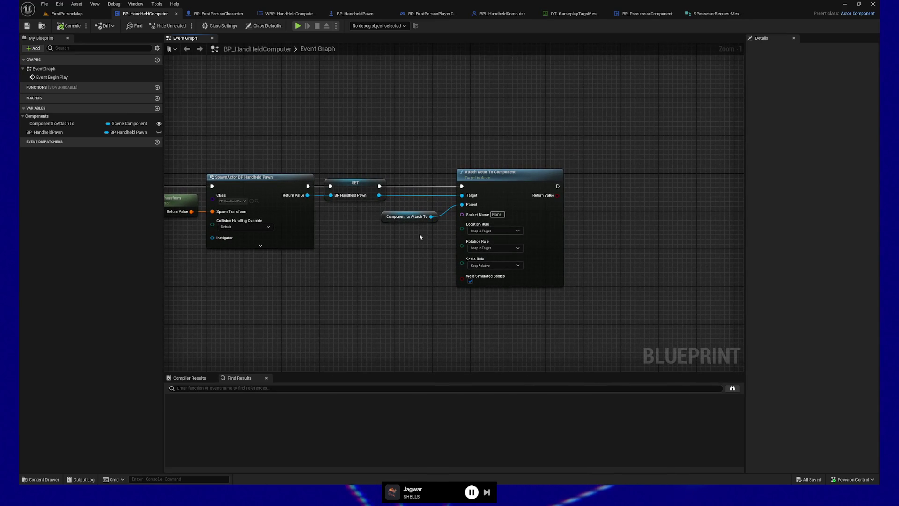
{"action": "mouse_move", "coordinate": [418, 233]}
{"action": "left_mouse_down"}
{"action": "mouse_move", "coordinate": [386, 251]}
{"action": "mouse_move", "coordinate": [319, 248]}
{"action": "mouse_move", "coordinate": [375, 250]}
{"action": "left_mouse_up"}
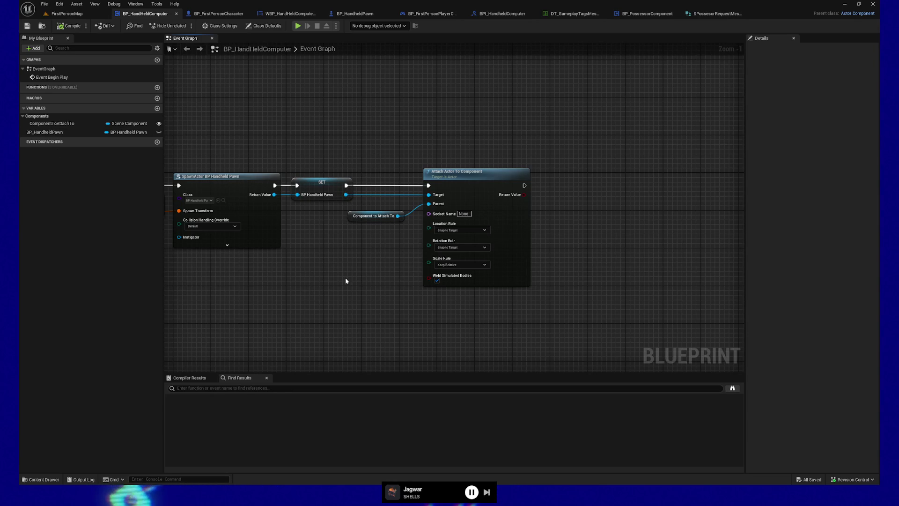
{"action": "left_click_drag", "start_coordinate": [367, 277], "coordinate": [331, 277]}
{"action": "left_click_drag", "start_coordinate": [339, 141], "coordinate": [488, 317]}
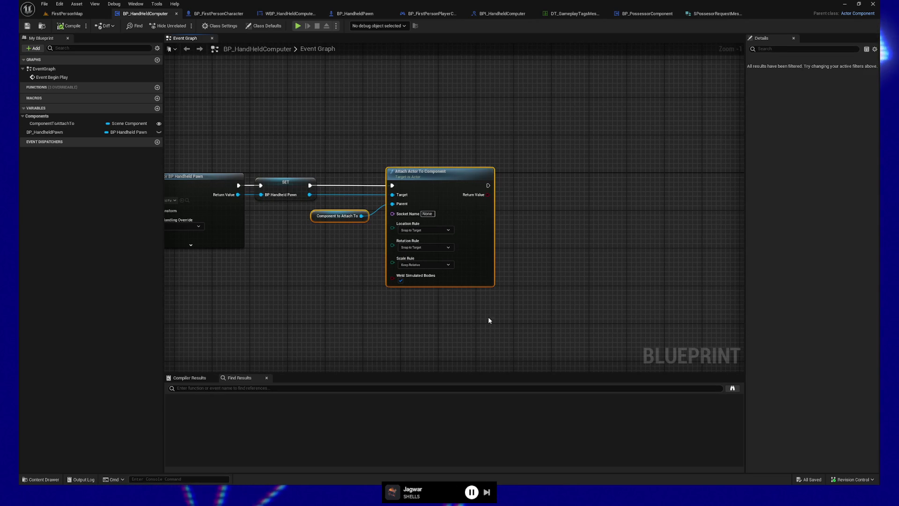
{"action": "left_click_drag", "start_coordinate": [554, 271], "coordinate": [517, 263]}
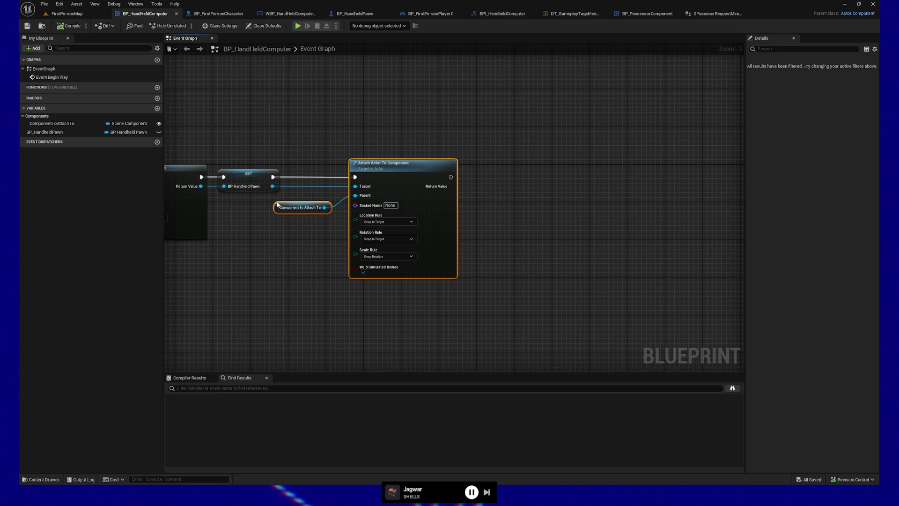
{"action": "left_click_drag", "start_coordinate": [267, 248], "coordinate": [243, 259]}
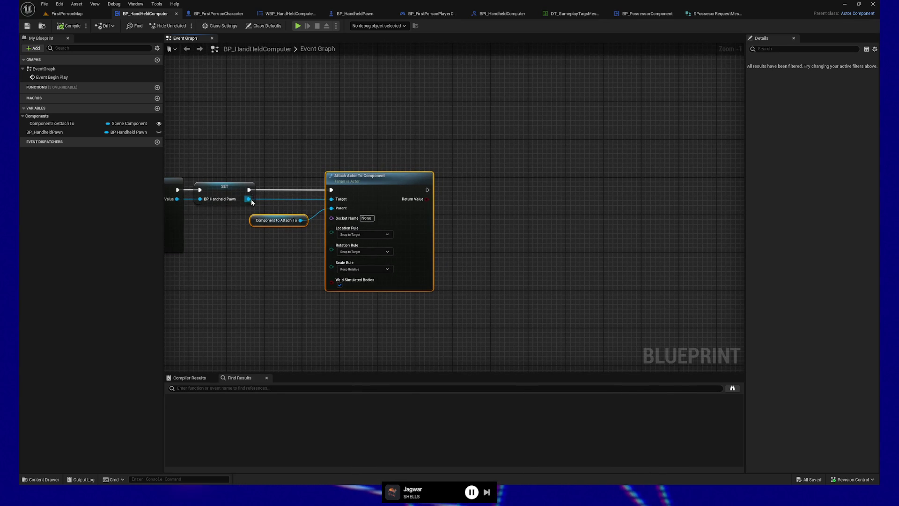
{"action": "left_click_drag", "start_coordinate": [251, 201], "coordinate": [305, 136]}
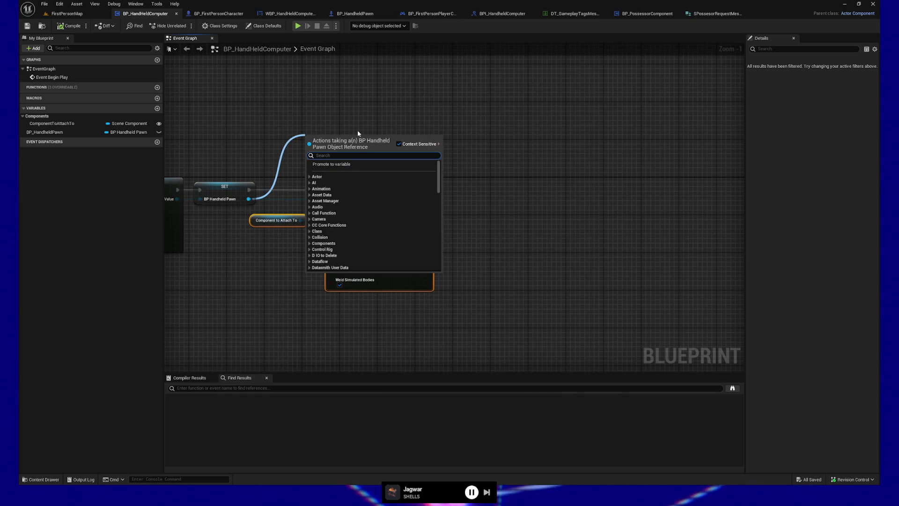
{"action": "type", "text": "set"}
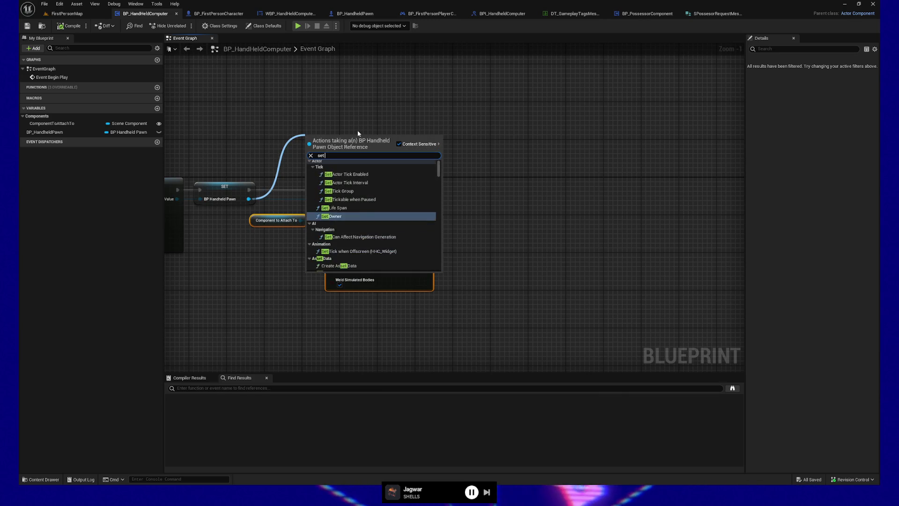
{"action": "type", "text": " transfo"}
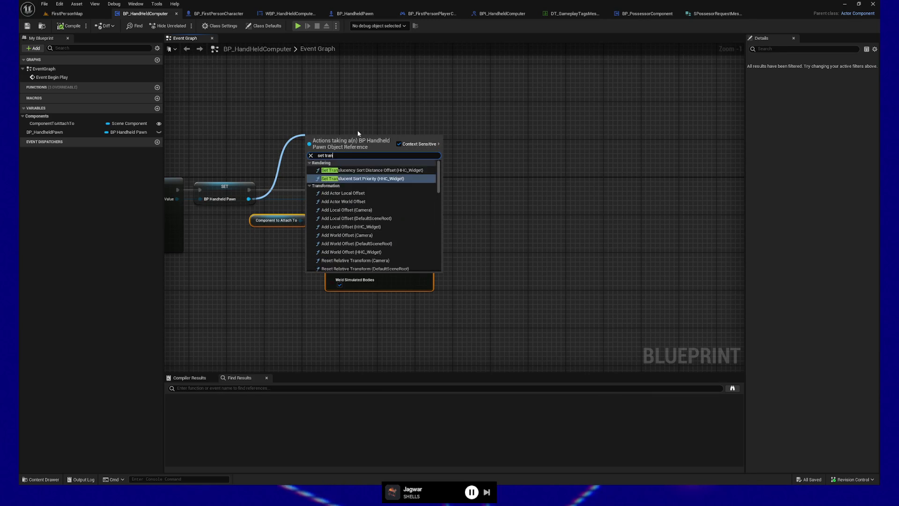
{"action": "key", "text": "BackSpace"}
{"action": "key", "text": "BackSpace"}
{"action": "key", "text": "BackSpace"}
{"action": "type", "text": "location"}
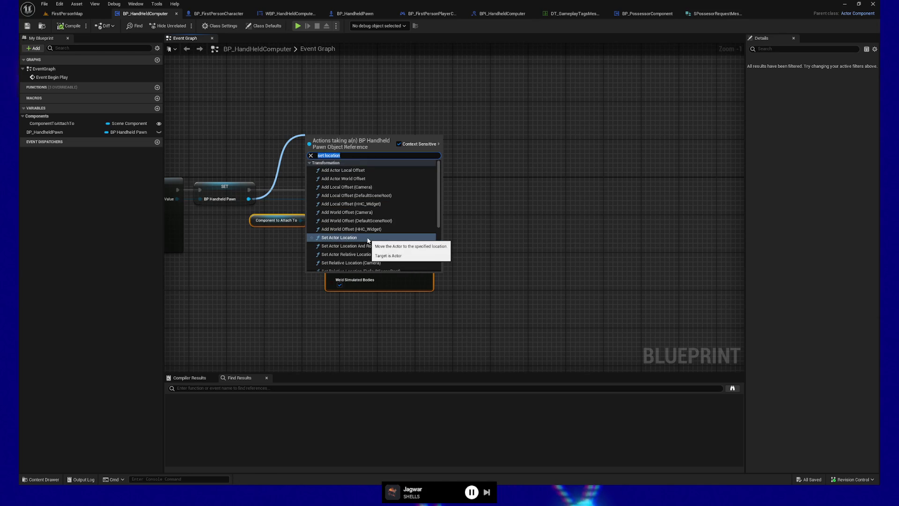
{"action": "type", "text": "set relati"}
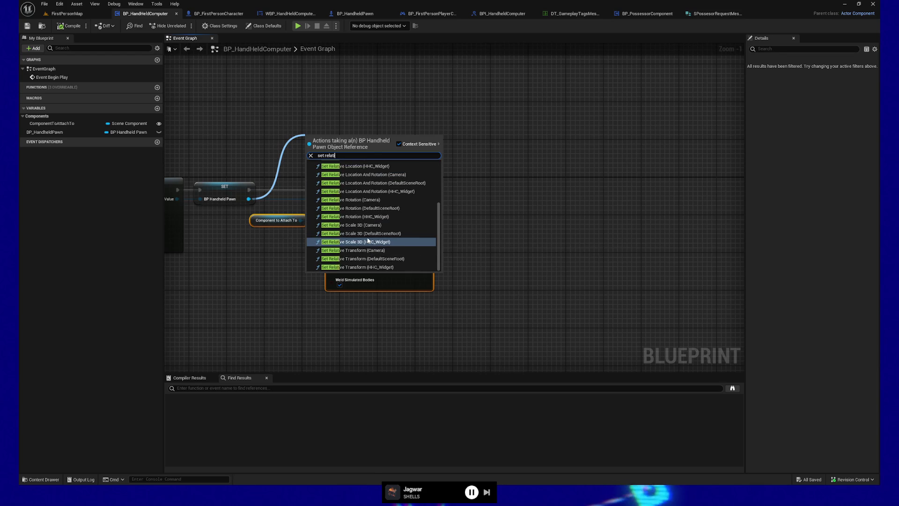
{"action": "type", "text": "ve transform"}
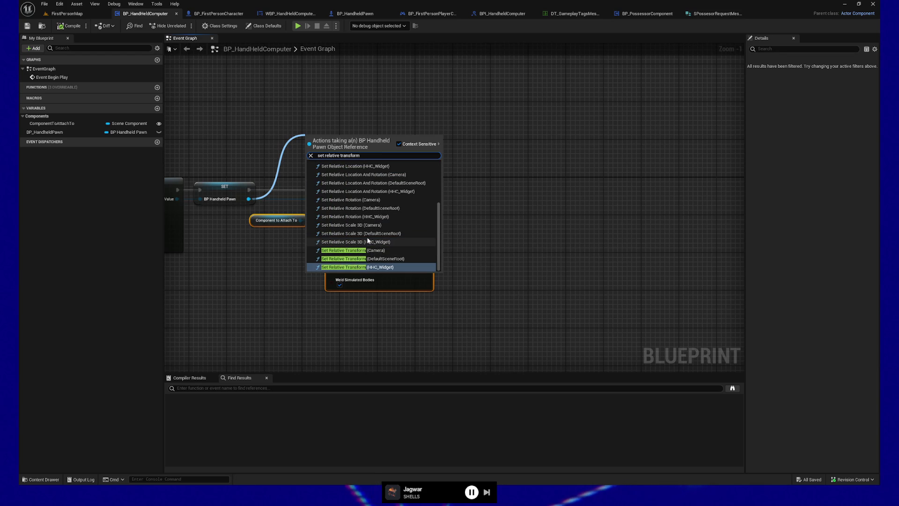
{"action": "left_click", "coordinate": [413, 259]}
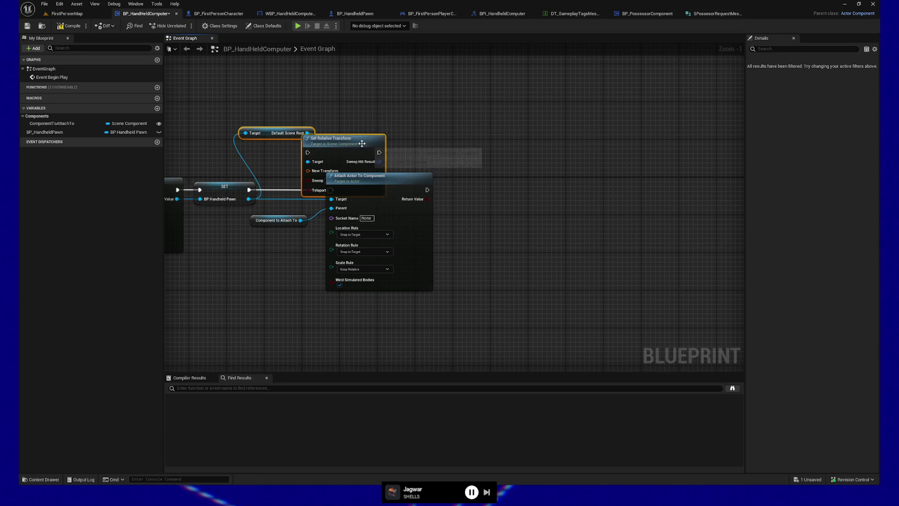
{"action": "left_click", "coordinate": [411, 123]}
{"action": "mouse_move", "coordinate": [411, 123]}
{"action": "left_mouse_down"}
{"action": "mouse_move", "coordinate": [523, 106]}
{"action": "mouse_move", "coordinate": [554, 202]}
{"action": "mouse_move", "coordinate": [427, 189]}
{"action": "left_mouse_up"}
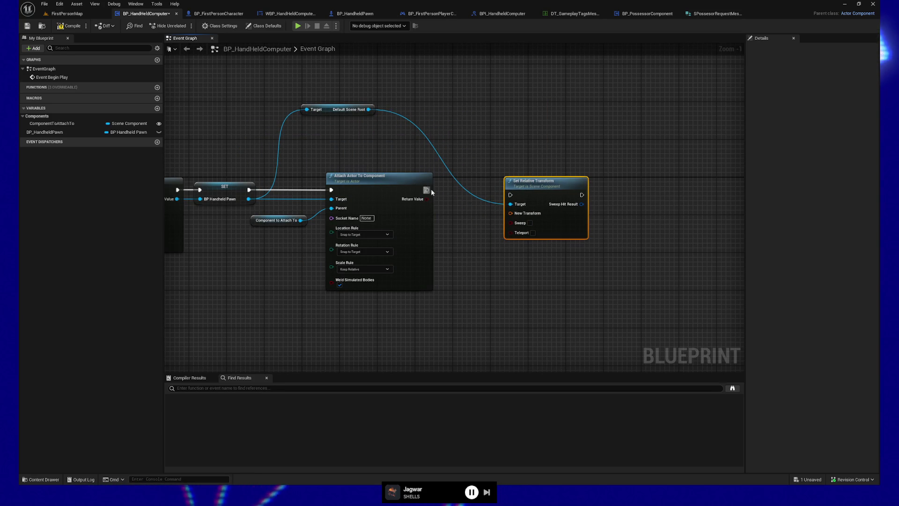
{"action": "mouse_move", "coordinate": [533, 204]}
{"action": "left_mouse_down"}
{"action": "mouse_move", "coordinate": [556, 185]}
{"action": "mouse_move", "coordinate": [613, 186]}
{"action": "left_mouse_up"}
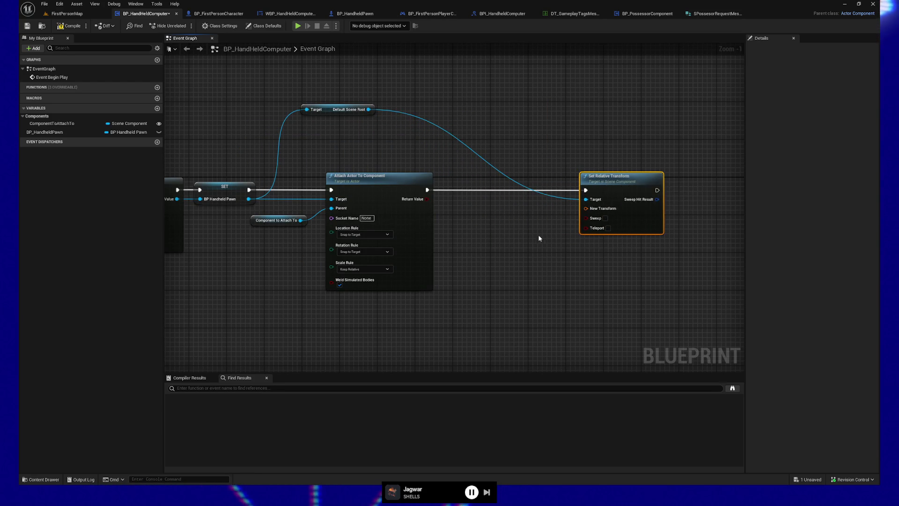
{"action": "left_click_drag", "start_coordinate": [538, 237], "coordinate": [512, 233]}
{"action": "left_click", "coordinate": [298, 106]}
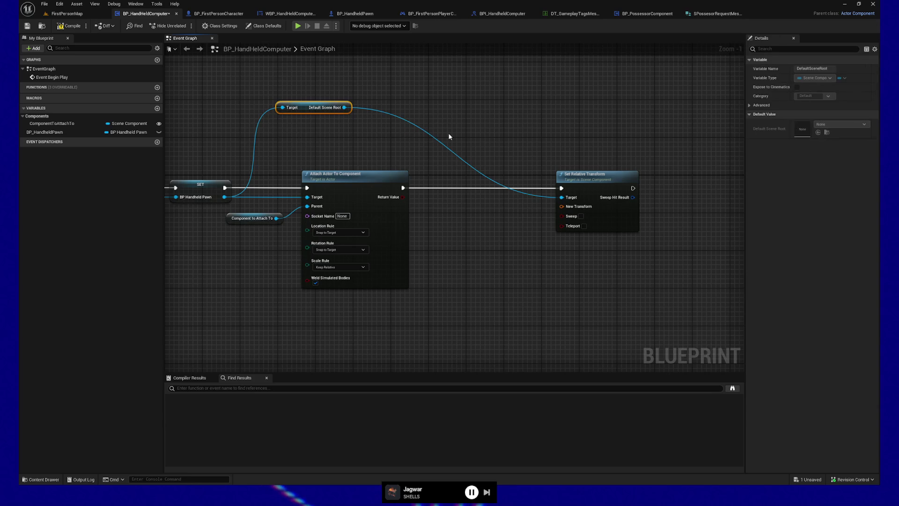
{"action": "key", "text": "Delete"}
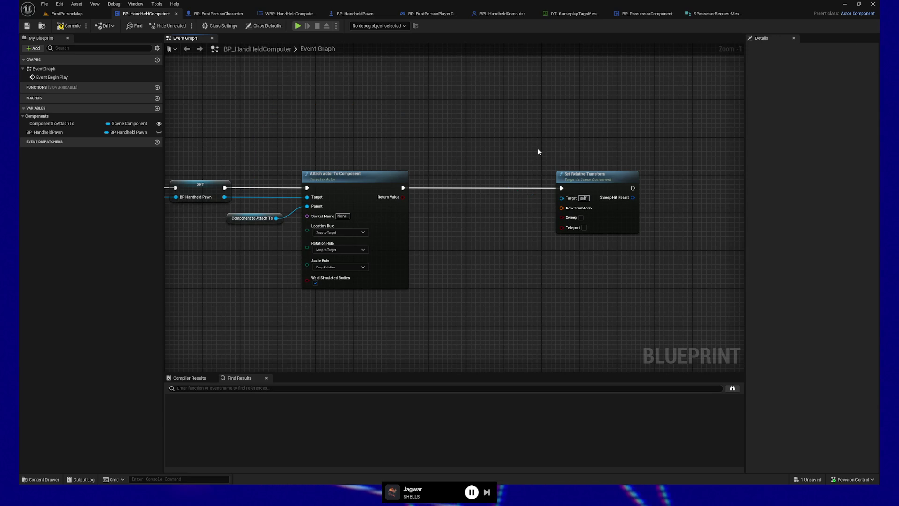
{"action": "left_click_drag", "start_coordinate": [538, 149], "coordinate": [645, 262]}
{"action": "key", "text": "Delete"}
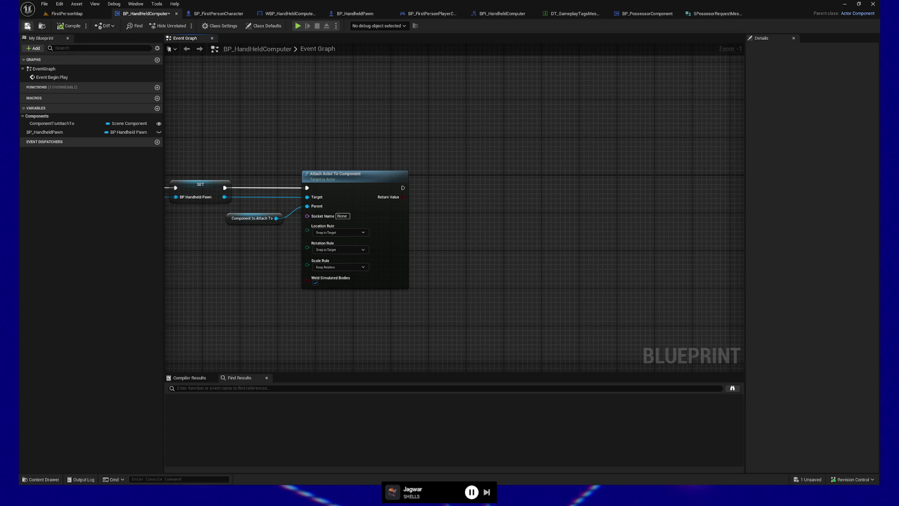
{"action": "left_click_drag", "start_coordinate": [261, 145], "coordinate": [353, 139]}
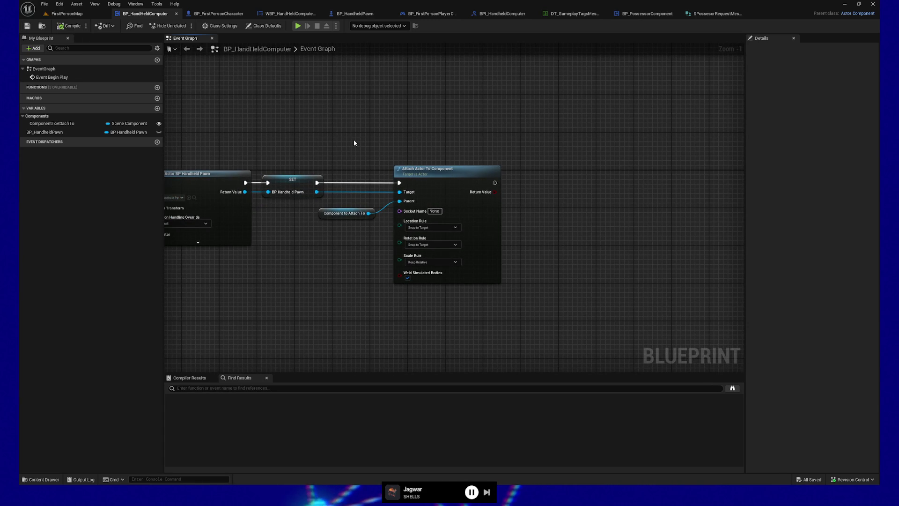
{"action": "mouse_move", "coordinate": [59, 132]}
{"action": "left_mouse_down"}
{"action": "mouse_move", "coordinate": [580, 247]}
{"action": "mouse_move", "coordinate": [555, 236]}
{"action": "left_mouse_up"}
Step: Add a BP_HandheldPawn getter and an Add Local Offset node on its Default Scene Root
{"action": "left_click", "coordinate": [574, 241]}
{"action": "left_click_drag", "start_coordinate": [617, 211], "coordinate": [509, 237]}
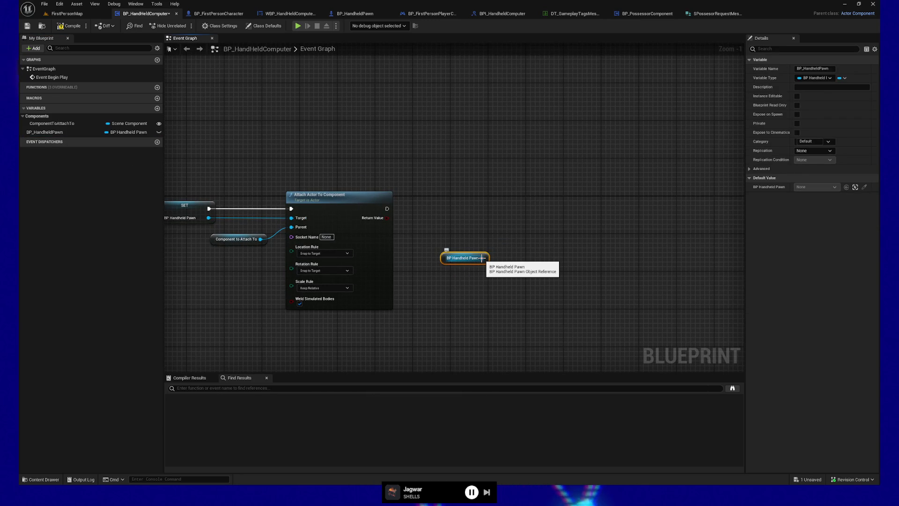
{"action": "left_click_drag", "start_coordinate": [482, 258], "coordinate": [523, 251]}
{"action": "type", "text": "assloca"}
{"action": "type", "text": "add local"}
{"action": "type", "text": " off"}
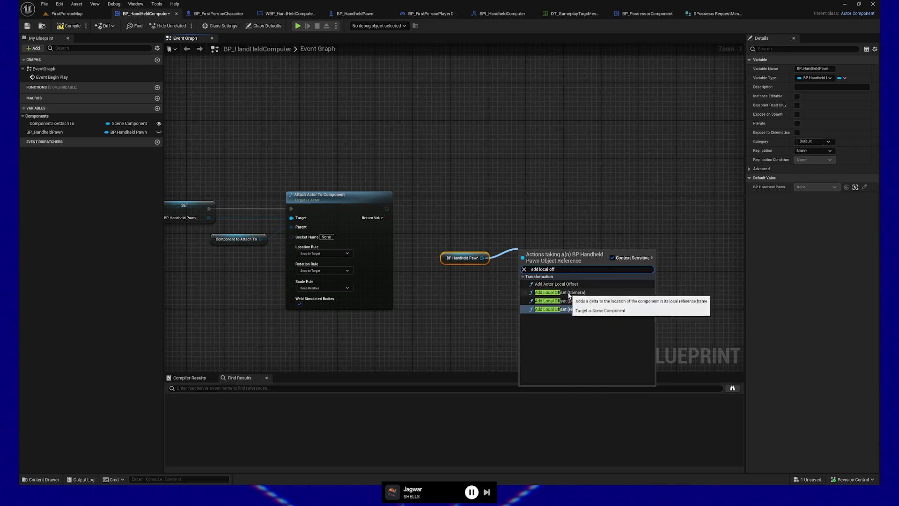
{"action": "left_click", "coordinate": [585, 301]}
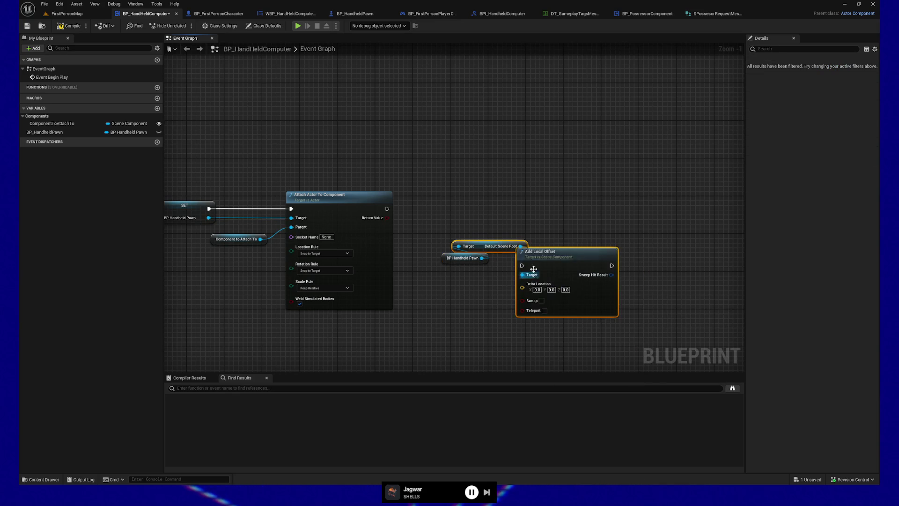
Step: Straighten the offset node chain and move it up beside the Attach node
{"action": "left_click_drag", "start_coordinate": [457, 228], "coordinate": [508, 278]}
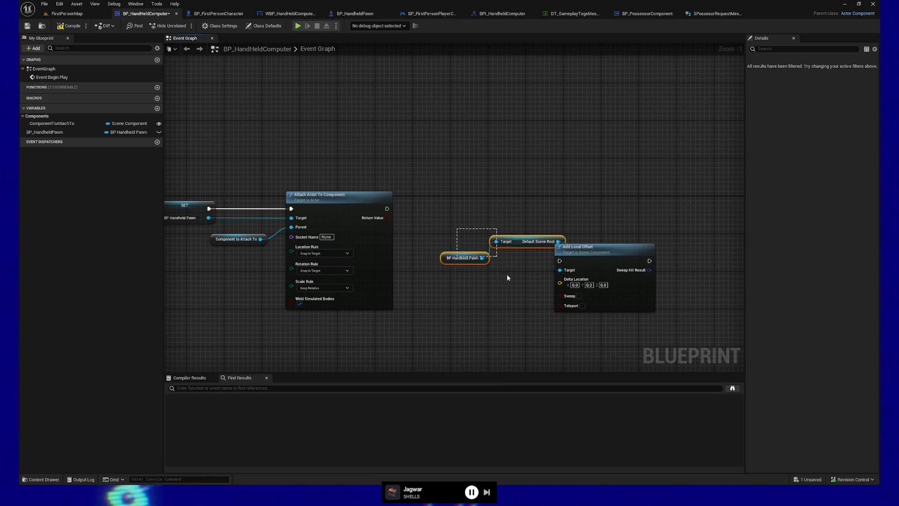
{"action": "left_click_drag", "start_coordinate": [500, 238], "coordinate": [484, 249]}
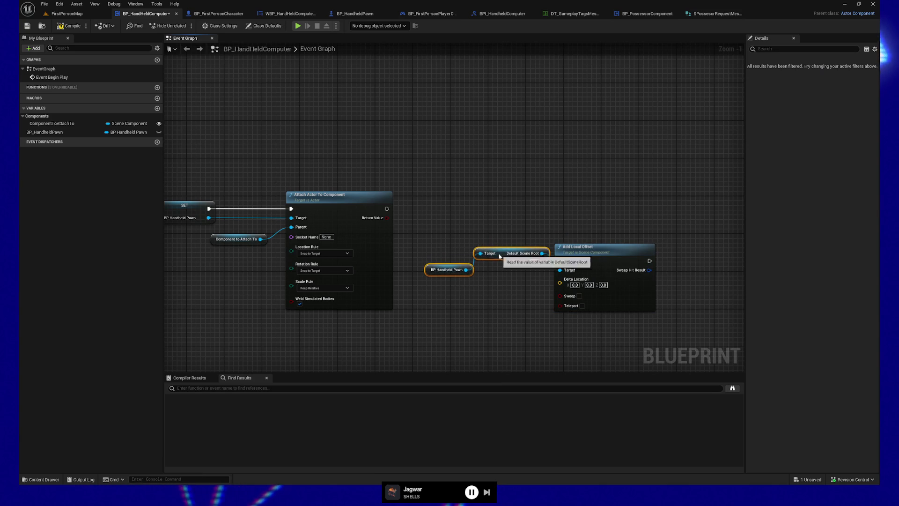
{"action": "left_click_drag", "start_coordinate": [448, 223], "coordinate": [645, 320]}
{"action": "key", "text": "q"}
{"action": "left_click_drag", "start_coordinate": [417, 254], "coordinate": [464, 305]}
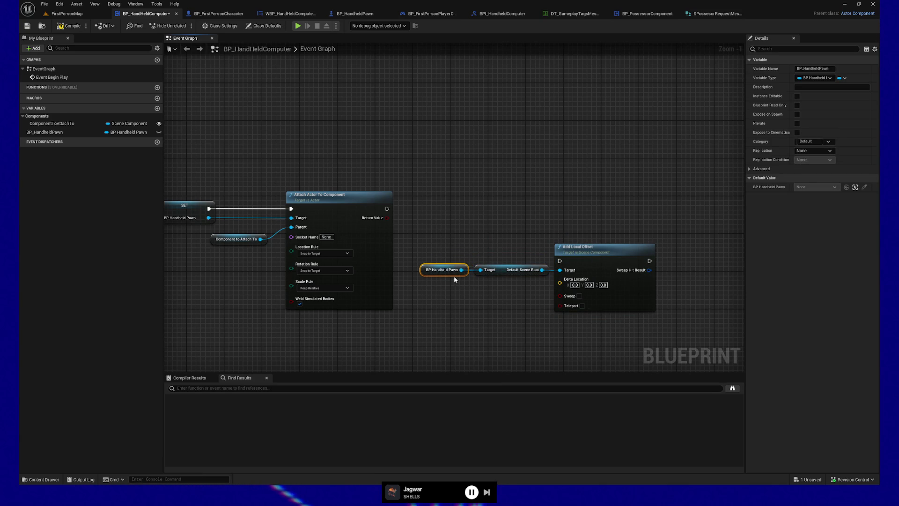
{"action": "mouse_move", "coordinate": [665, 324]}
{"action": "left_mouse_down"}
{"action": "mouse_move", "coordinate": [395, 219]}
{"action": "mouse_move", "coordinate": [559, 261]}
{"action": "left_mouse_up"}
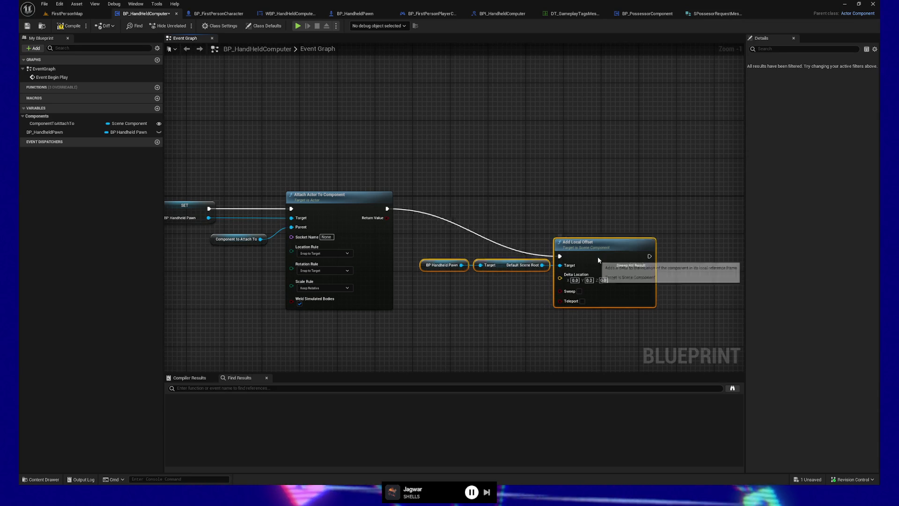
{"action": "left_click_drag", "start_coordinate": [593, 262], "coordinate": [634, 212]}
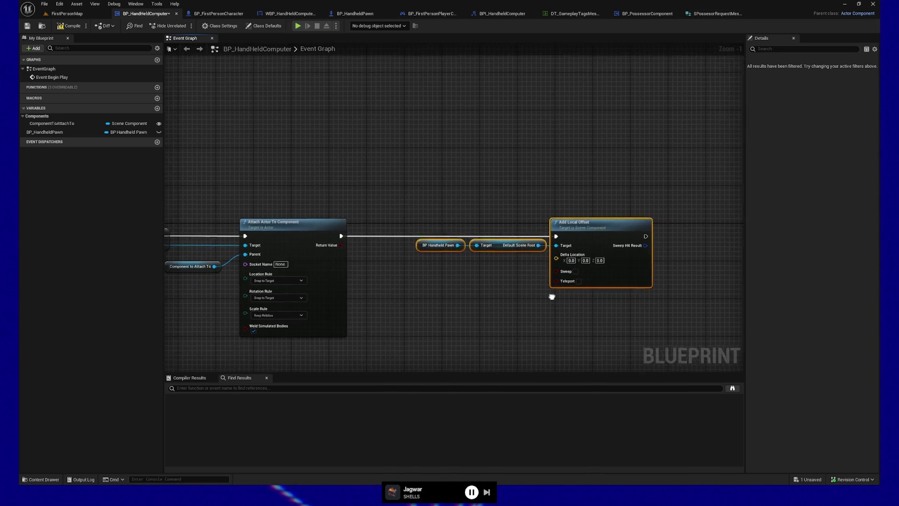
Step: Set Delta Location X to 200, compile the blueprint, and start a play test
{"action": "scroll", "coordinate": [557, 281], "scroll_direction": "up", "scroll_amount": 1}
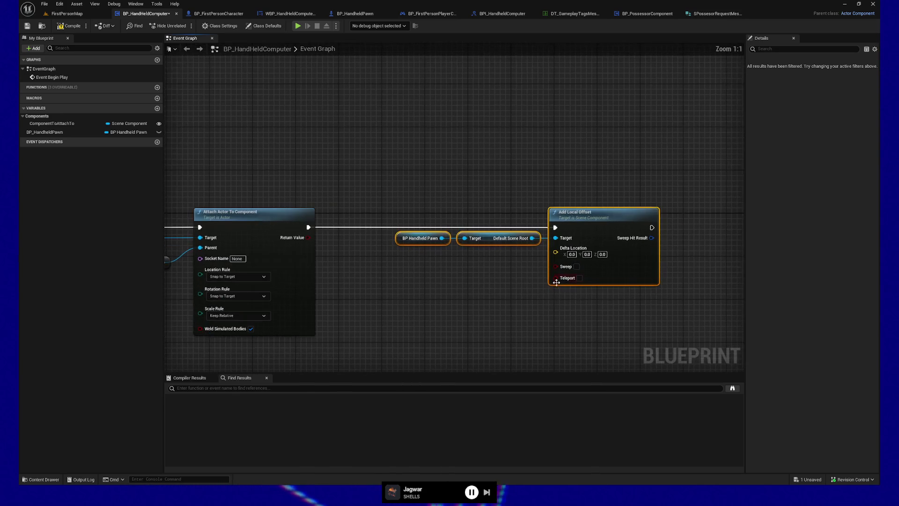
{"action": "type", "text": "200"}
{"action": "left_click", "coordinate": [581, 313]}
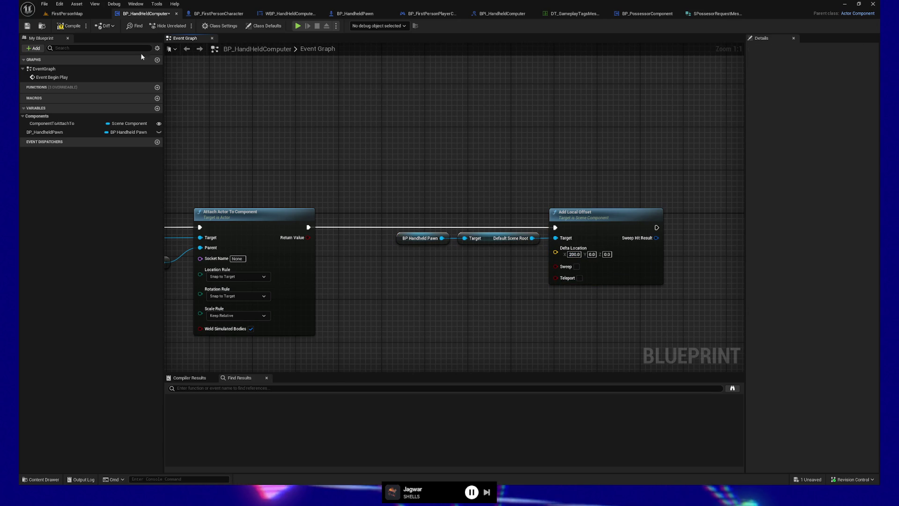
{"action": "left_click", "coordinate": [69, 26]}
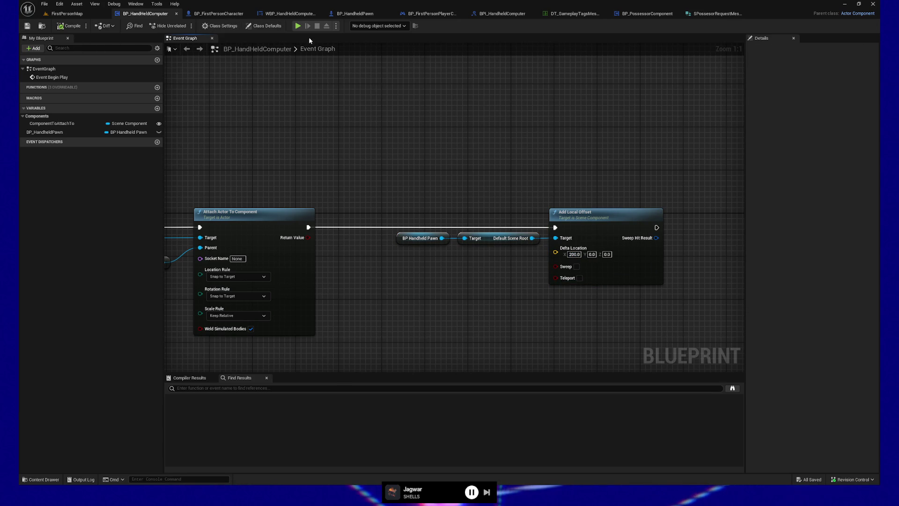
{"action": "key", "text": "alt+p"}
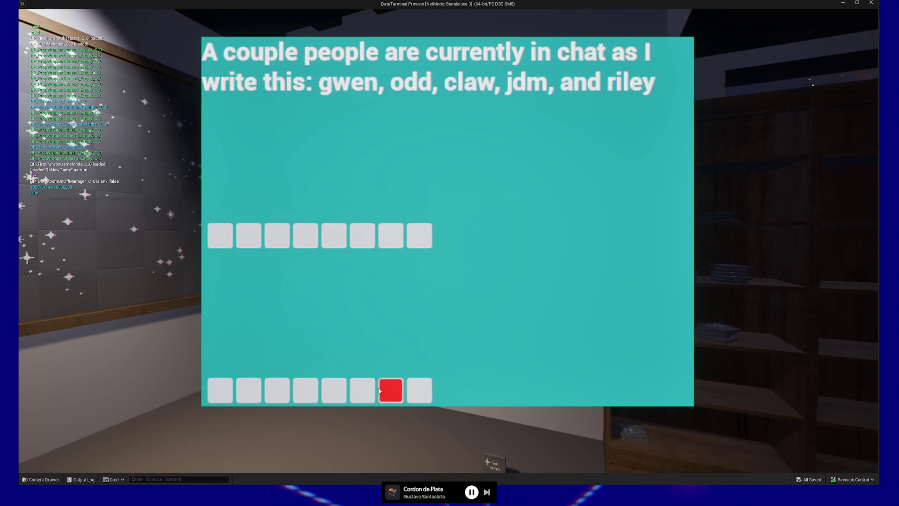
Step: Toggle the offset terminal screen closed and open several times, then pause and quit to the editor
{"action": "key", "text": "Escape"}
{"action": "left_click", "coordinate": [447, 240]}
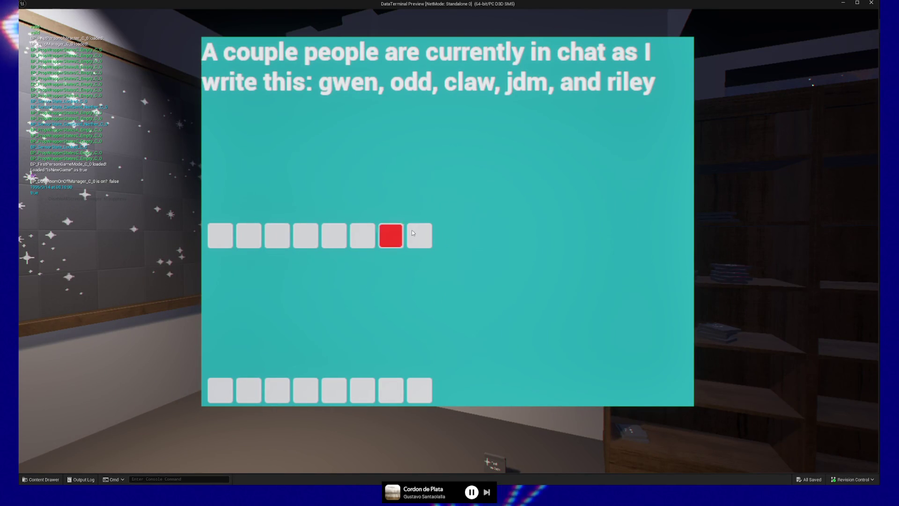
{"action": "key", "text": "Escape"}
{"action": "left_click", "coordinate": [447, 241]}
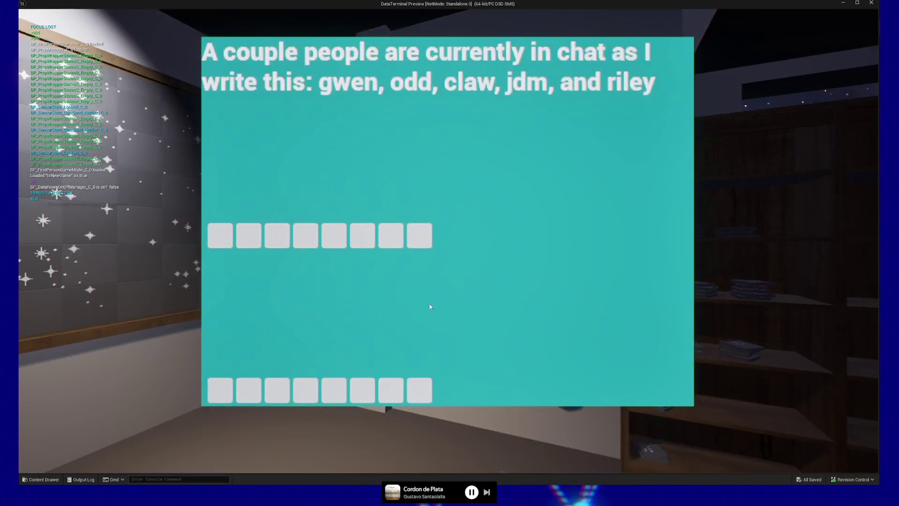
{"action": "key", "text": "Escape"}
{"action": "left_click", "coordinate": [448, 241]}
{"action": "key", "text": "Escape"}
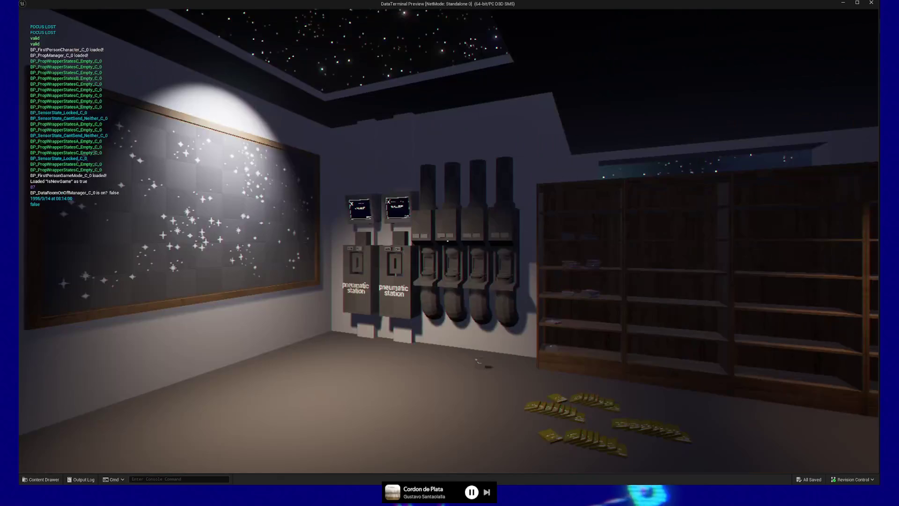
{"action": "left_click", "coordinate": [448, 243]}
{"action": "key", "text": "Escape"}
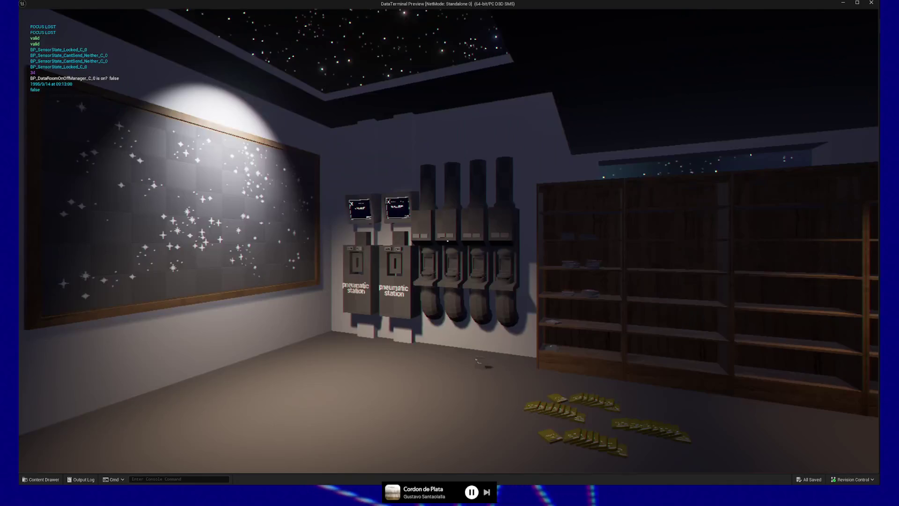
{"action": "key", "text": "Escape"}
{"action": "left_click", "coordinate": [446, 377]}
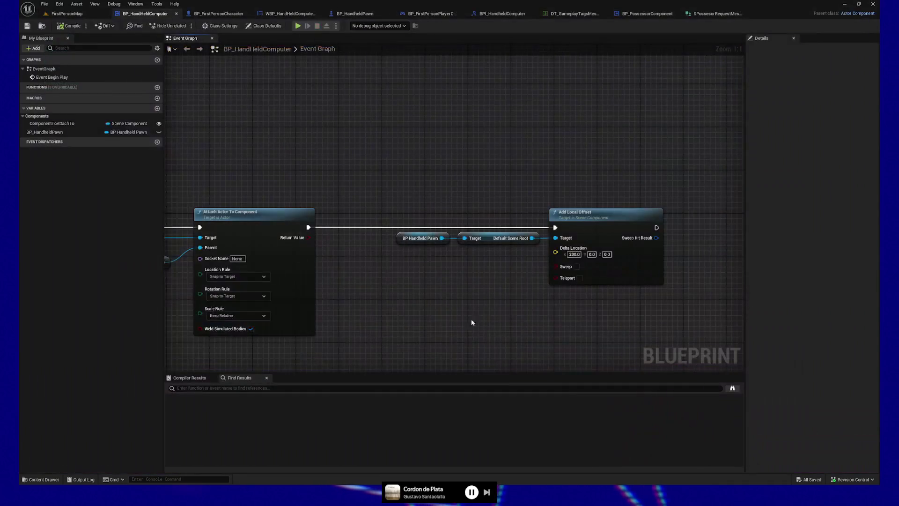
Step: Change the Add Local Offset X delta to 5.0, save HandHeldComputer, and start a play test
{"action": "left_click", "coordinate": [574, 254]}
{"action": "type", "text": "5"}
{"action": "key", "text": "Return"}
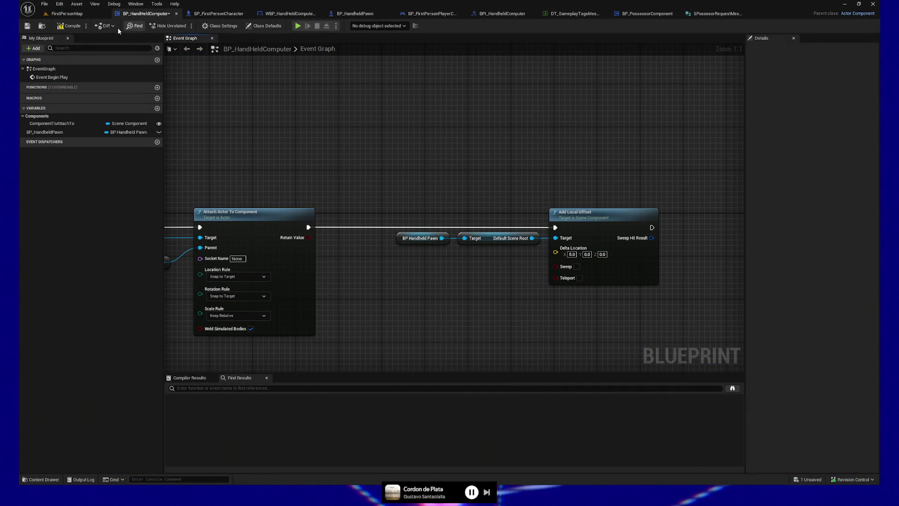
{"action": "left_click", "coordinate": [28, 26]}
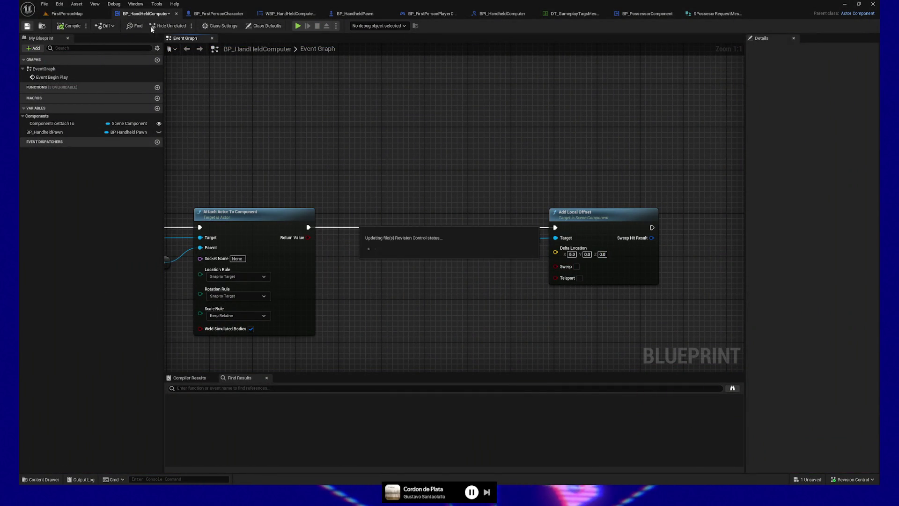
{"action": "left_click", "coordinate": [298, 26]}
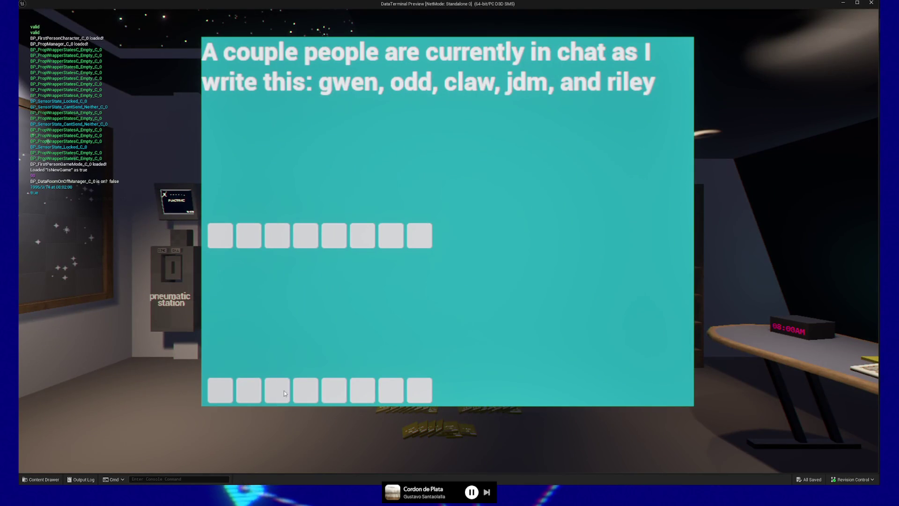
Step: Fill the last terminal letter box in the game, then stop the play session
{"action": "left_click", "coordinate": [421, 389]}
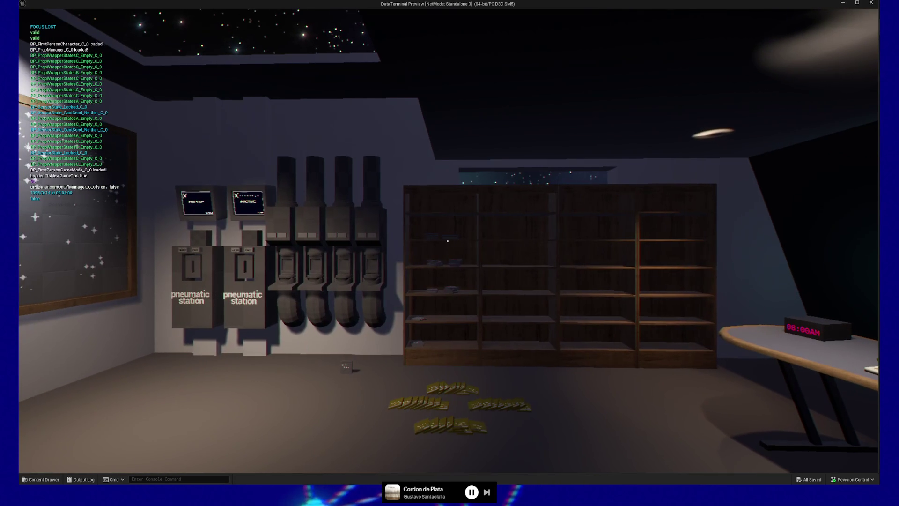
{"action": "key", "text": "alt+Tab"}
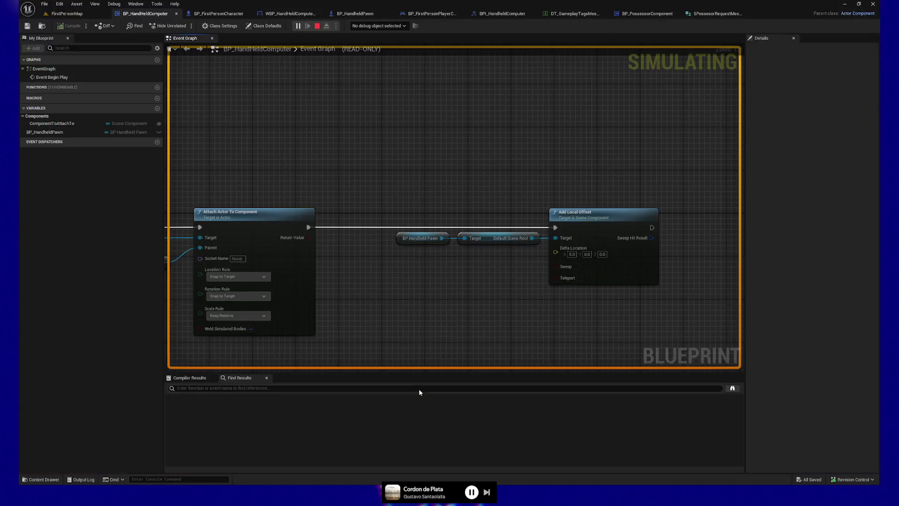
{"action": "left_click", "coordinate": [317, 26]}
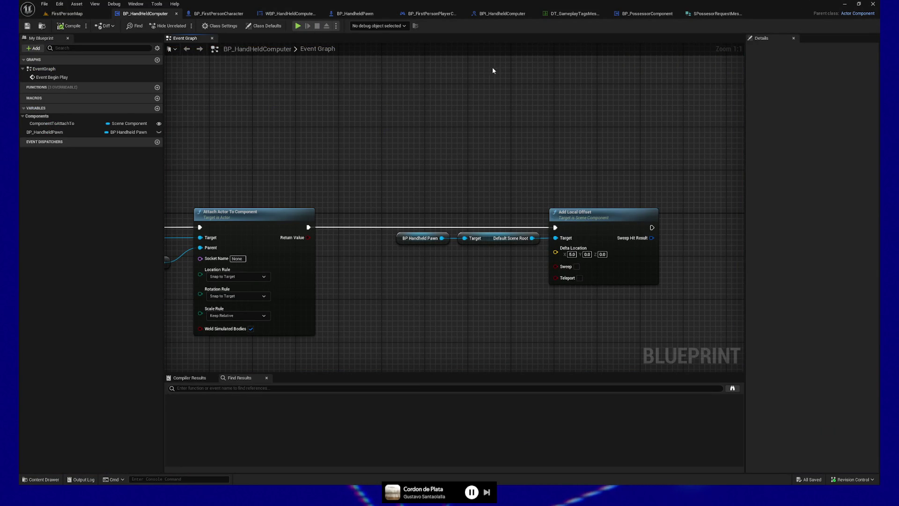
Step: Select BP_FirstPersonCharacter's Capsule Component and bring up its properties search
{"action": "left_click", "coordinate": [217, 14]}
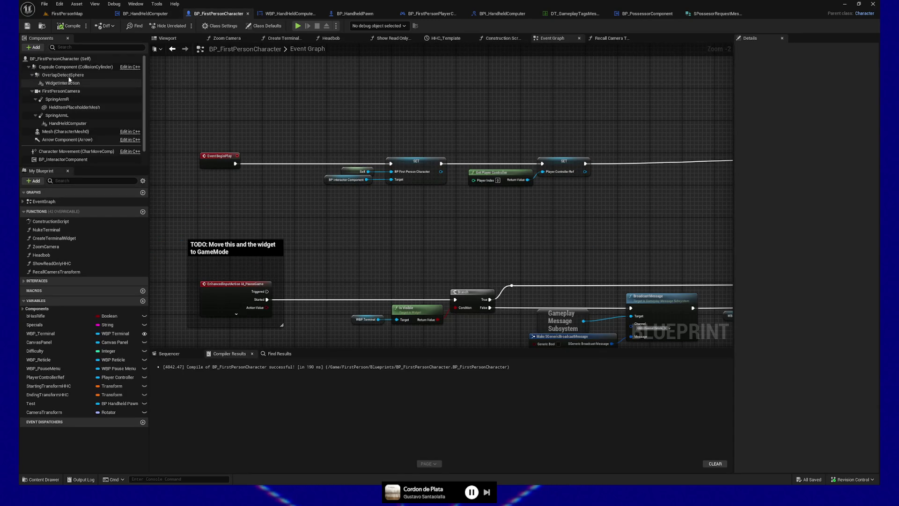
{"action": "left_click", "coordinate": [71, 67]}
{"action": "left_click", "coordinate": [776, 49]}
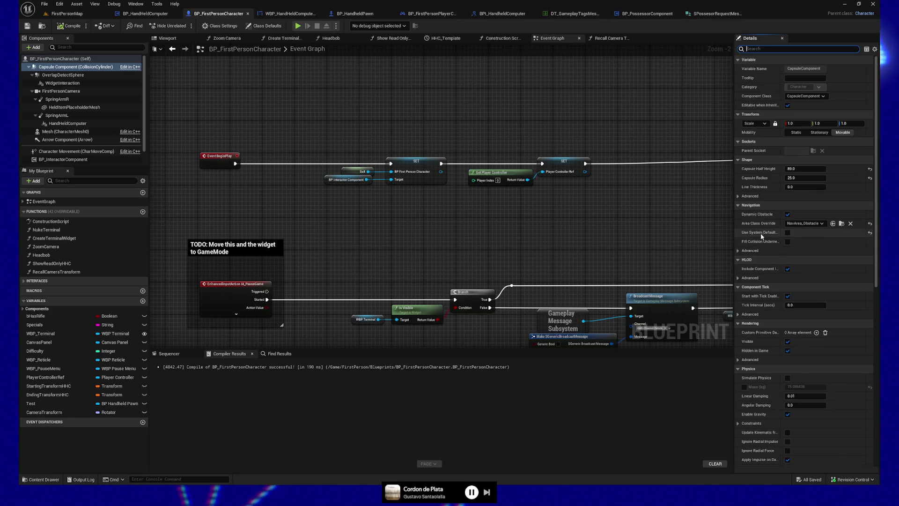
Step: Set the editor Application Scale to 1.1 in the Widget Reflector
{"action": "mouse_move", "coordinate": [763, 235]}
{"action": "key", "text": "ctrl+shift+w"}
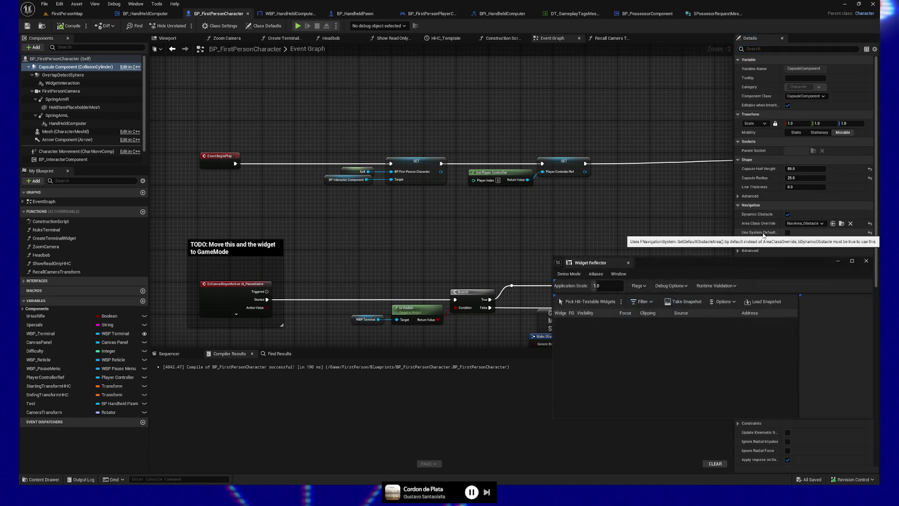
{"action": "left_click", "coordinate": [614, 285]}
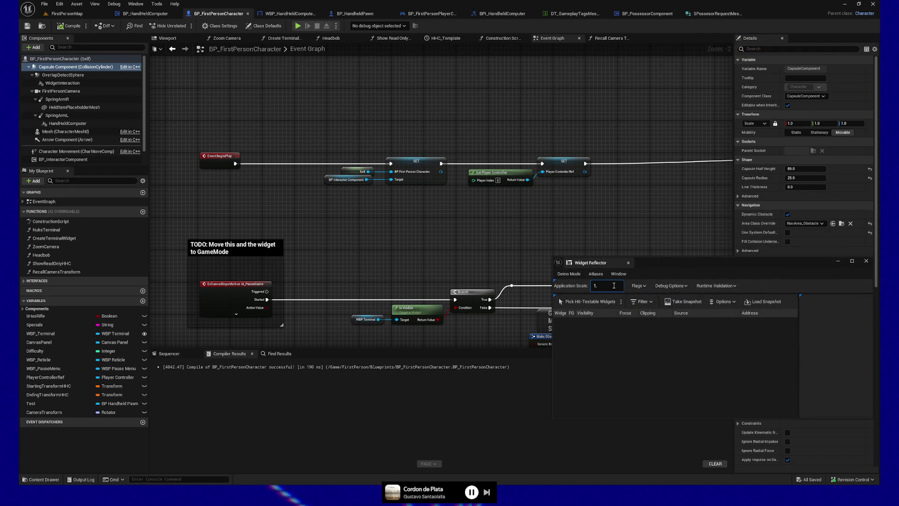
{"action": "type", "text": "2"}
{"action": "key", "text": "Return"}
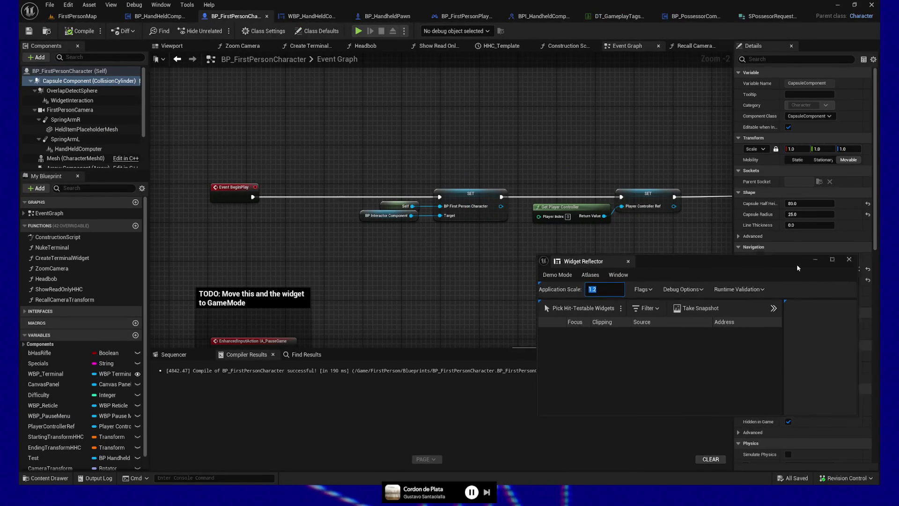
{"action": "left_click_drag", "start_coordinate": [679, 264], "coordinate": [520, 235]}
{"action": "left_click", "coordinate": [464, 265]}
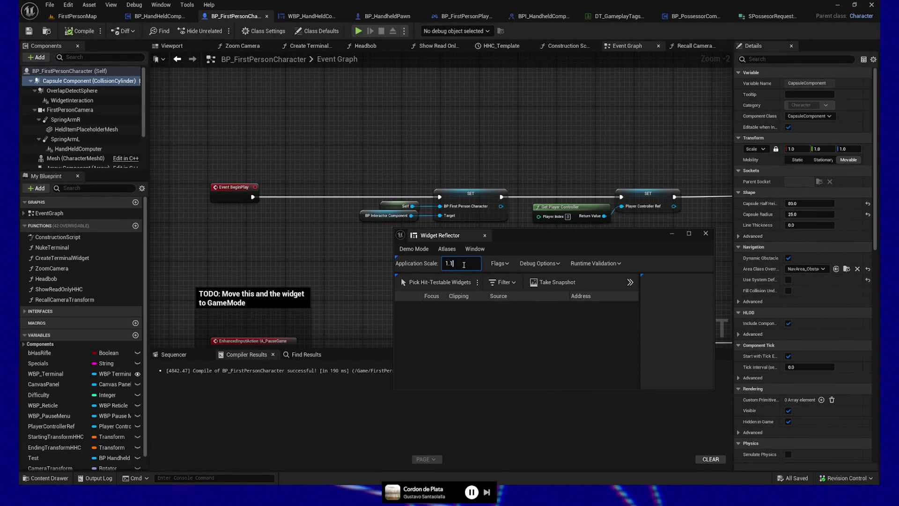
{"action": "key", "text": "Return"}
{"action": "left_click", "coordinate": [706, 233]}
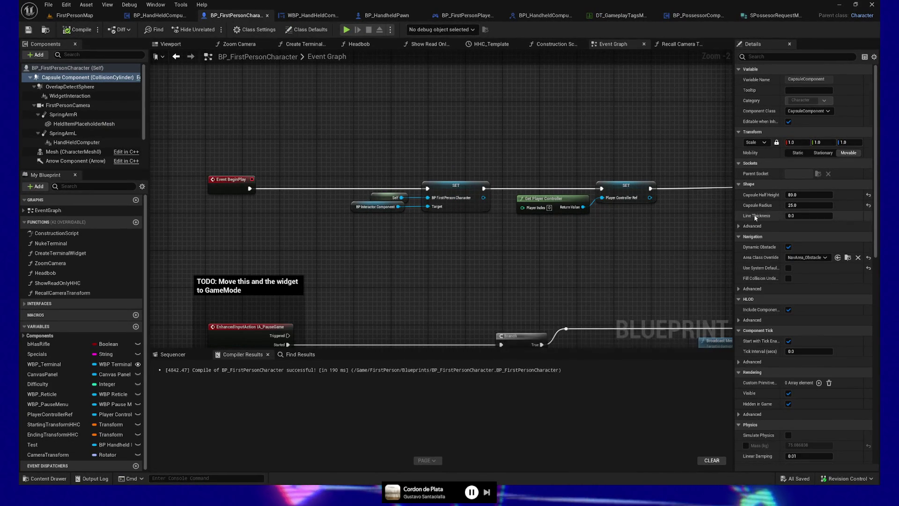
Step: Expand the capsule's Collision Presets and advanced collision settings in Details
{"action": "scroll", "coordinate": [761, 220], "scroll_direction": "down", "scroll_amount": 3}
{"action": "scroll", "coordinate": [763, 218], "scroll_direction": "down", "scroll_amount": 5}
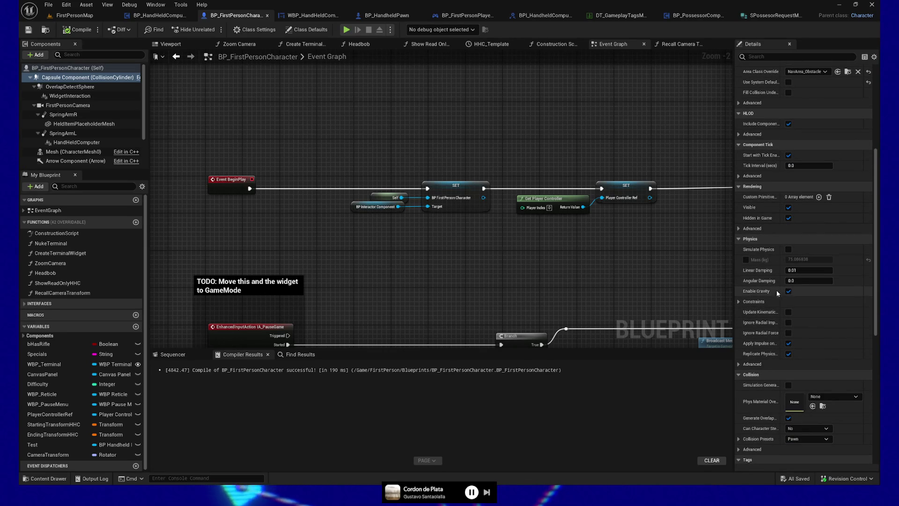
{"action": "scroll", "coordinate": [803, 299], "scroll_direction": "down", "scroll_amount": 1}
{"action": "scroll", "coordinate": [803, 299], "scroll_direction": "down", "scroll_amount": 5}
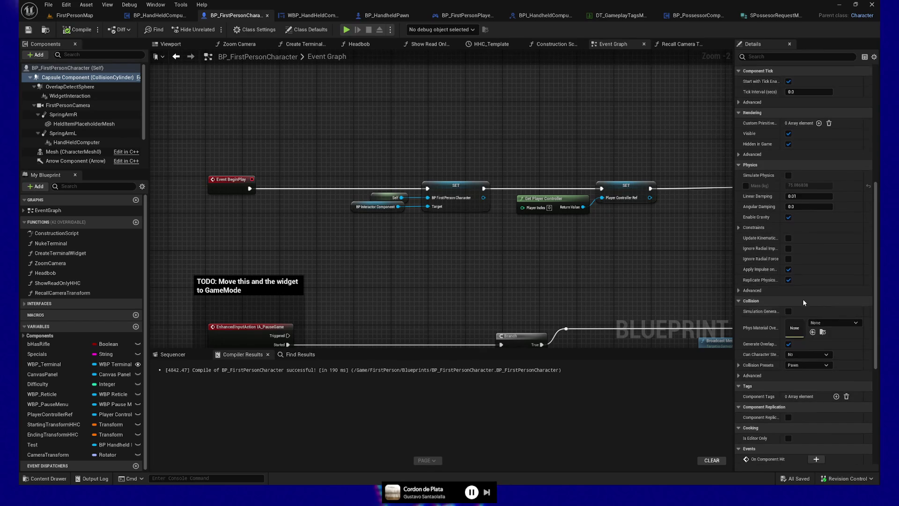
{"action": "scroll", "coordinate": [796, 318], "scroll_direction": "down", "scroll_amount": 1}
{"action": "left_click", "coordinate": [739, 352]}
{"action": "scroll", "coordinate": [742, 365], "scroll_direction": "down", "scroll_amount": 1}
{"action": "scroll", "coordinate": [744, 371], "scroll_direction": "down", "scroll_amount": 5}
{"action": "left_click", "coordinate": [739, 417]}
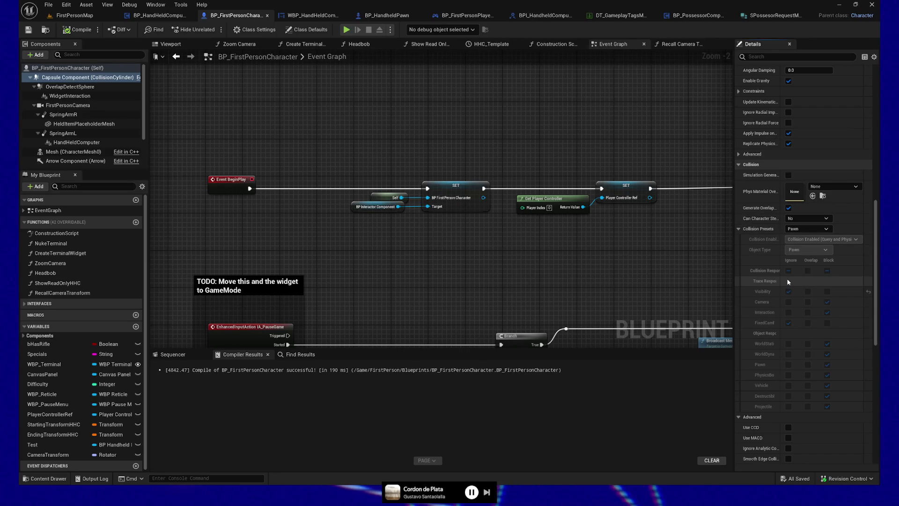
Step: Switch the capsule to a Custom collision preset ignoring the Camera channel, and compile
{"action": "left_click", "coordinate": [827, 230]}
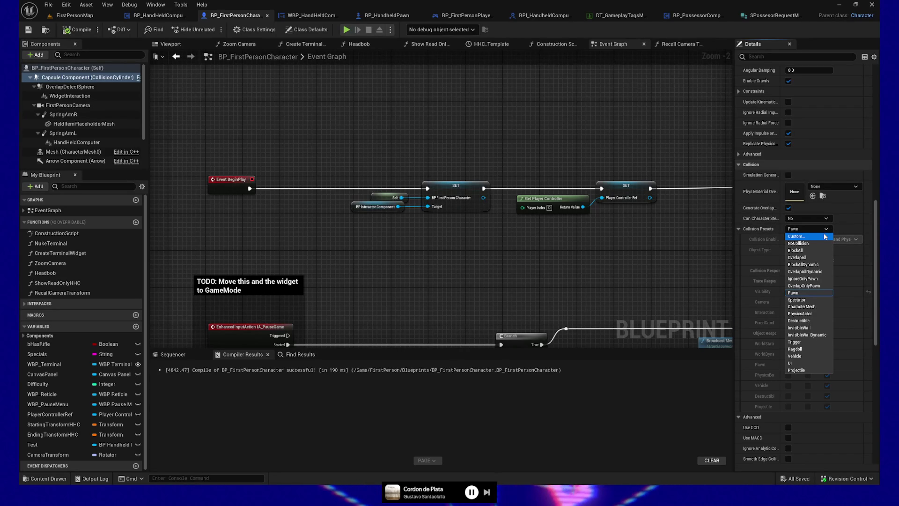
{"action": "left_click", "coordinate": [824, 236]}
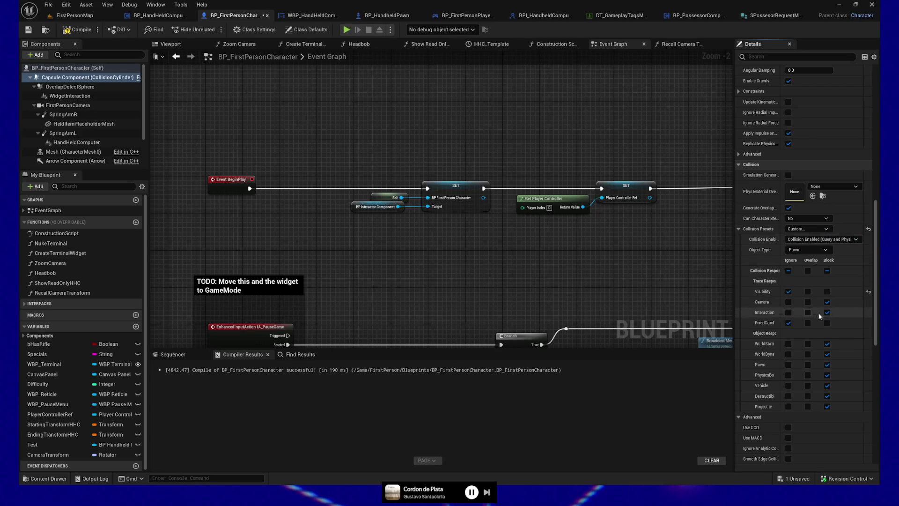
{"action": "left_click", "coordinate": [788, 302]}
{"action": "left_click", "coordinate": [78, 30]}
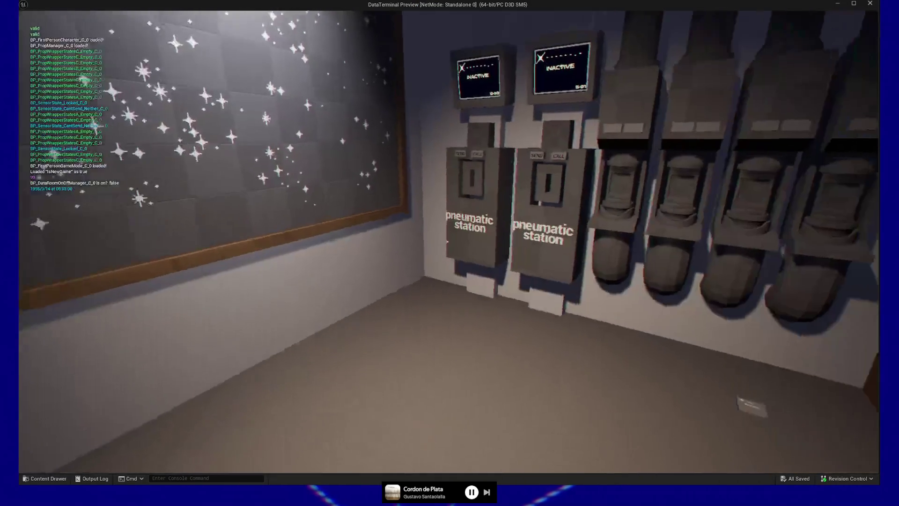
Step: Open the desk terminal with E in the game, then pause and quit to the editor
{"action": "key", "text": "e"}
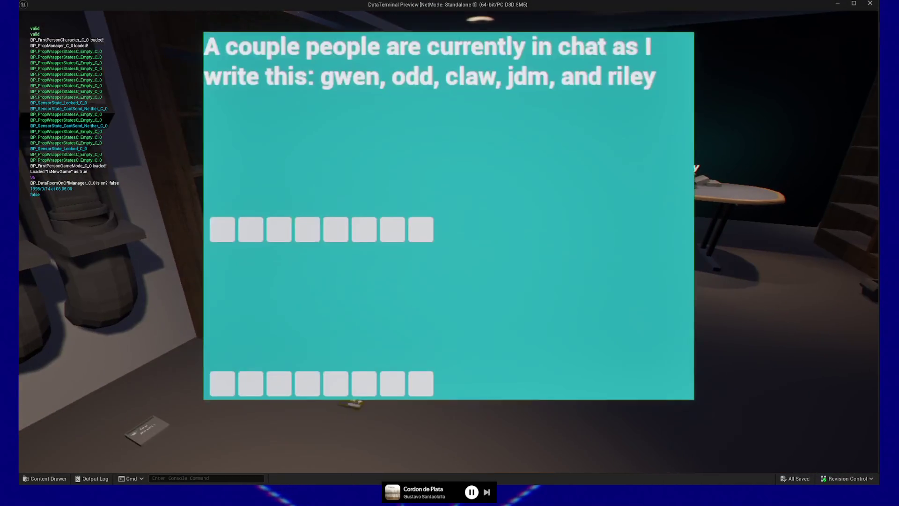
{"action": "key", "text": "Escape"}
{"action": "left_click", "coordinate": [434, 380]}
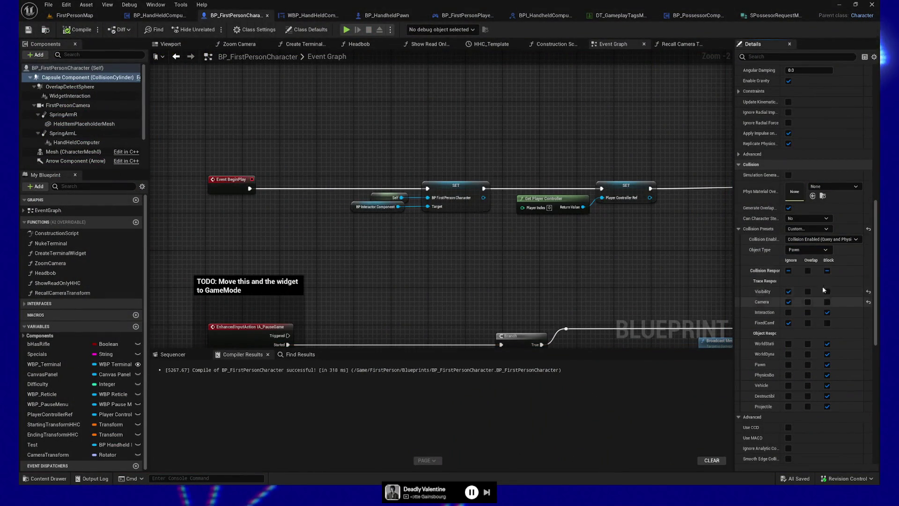
Step: Restore the capsule's Pawn collision preset, then compile and save BP_FirstPersonCharacter
{"action": "left_click", "coordinate": [811, 230]}
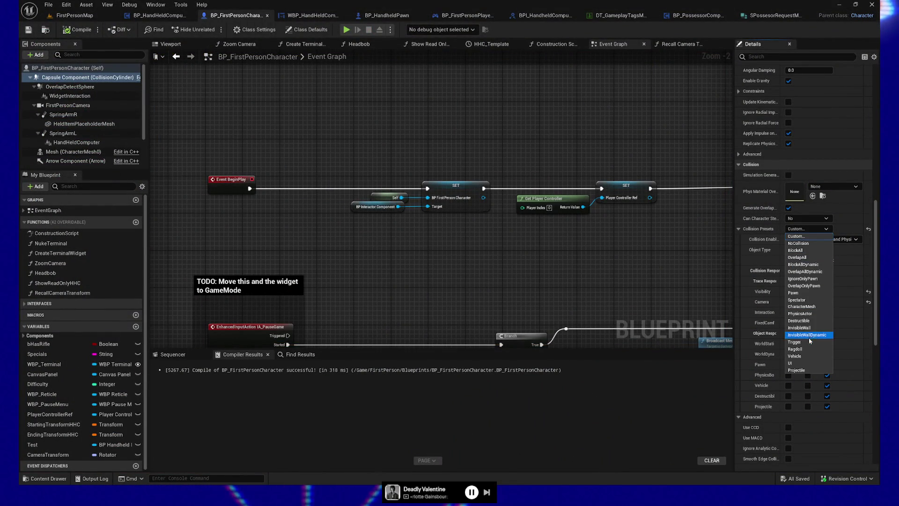
{"action": "left_click", "coordinate": [788, 293]}
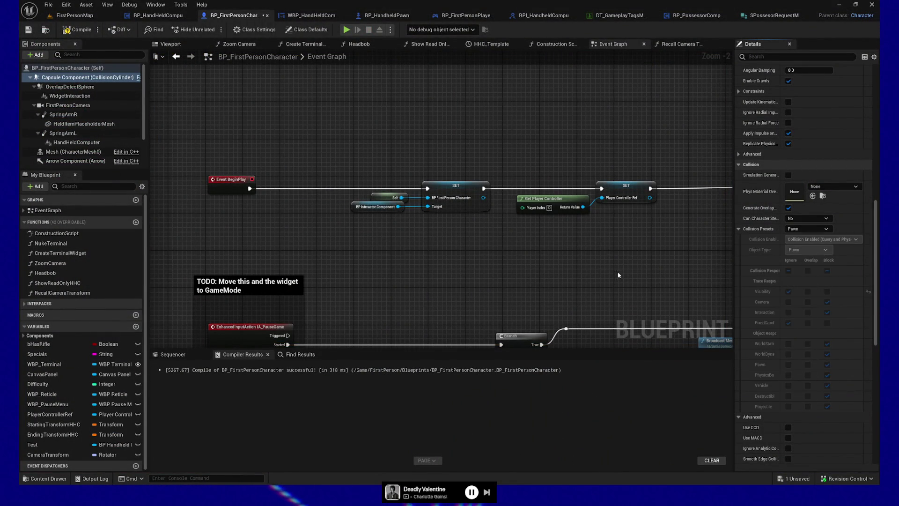
{"action": "left_click", "coordinate": [67, 29]}
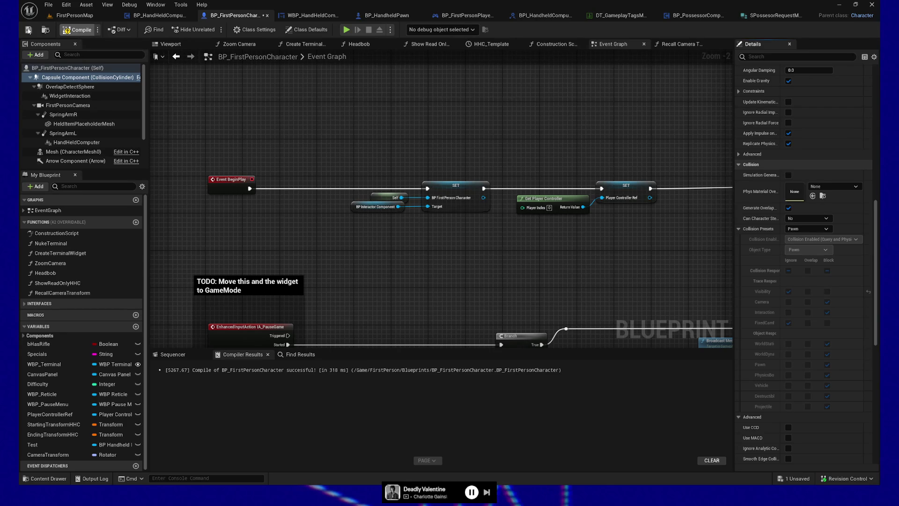
{"action": "left_click", "coordinate": [28, 30]}
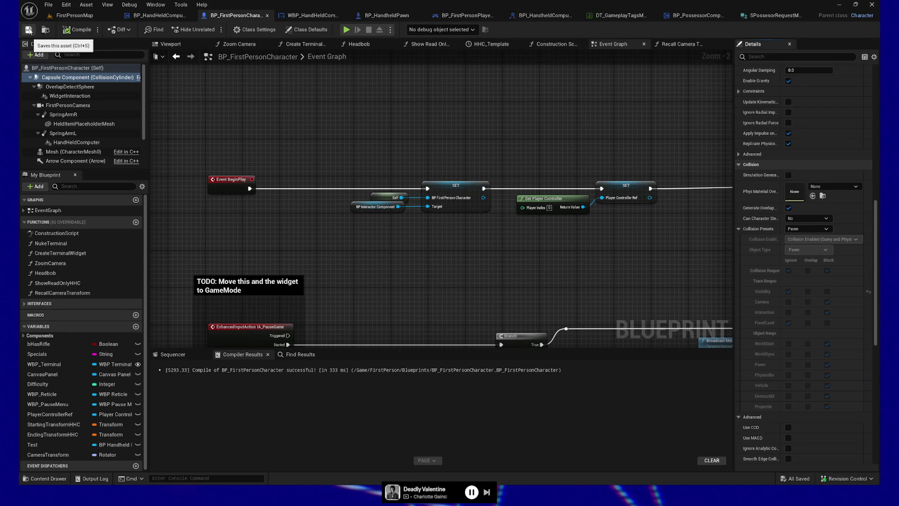
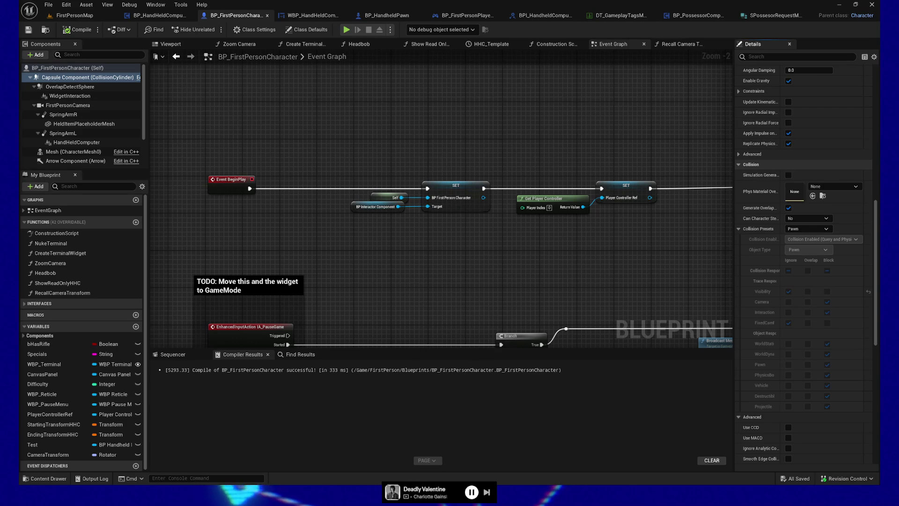
Step: Give the capsule a Custom preset ignoring Interaction but blocking Camera, compile, and play-test
{"action": "left_click", "coordinate": [808, 229]}
{"action": "left_click", "coordinate": [806, 237]}
{"action": "left_click", "coordinate": [789, 313]}
{"action": "left_click", "coordinate": [789, 302]}
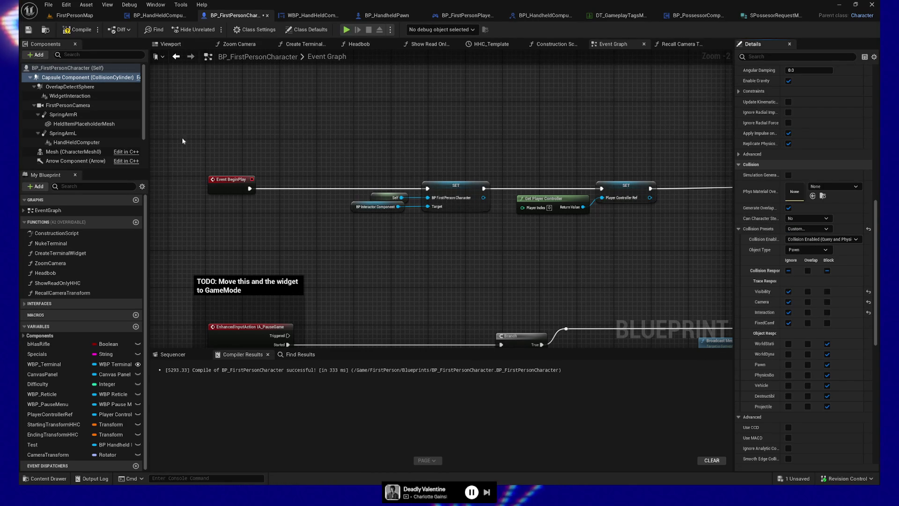
{"action": "left_click", "coordinate": [77, 30]}
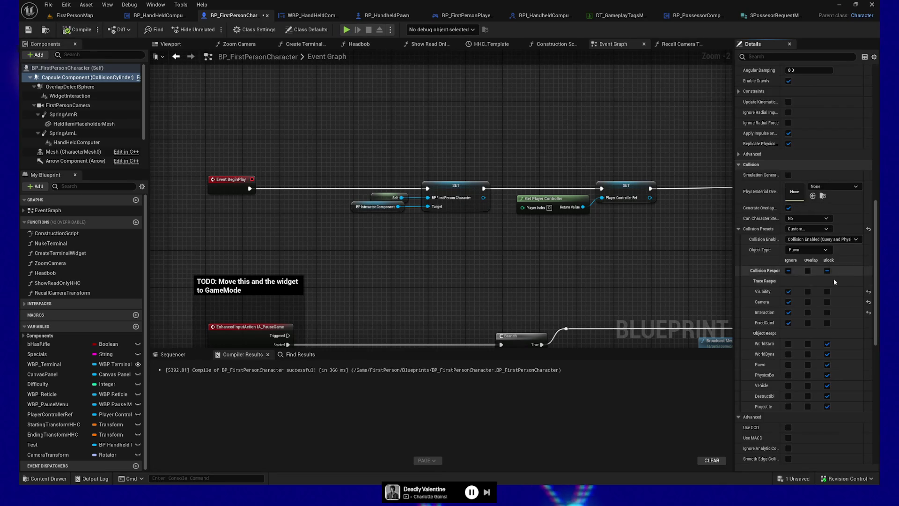
{"action": "left_click", "coordinate": [827, 301]}
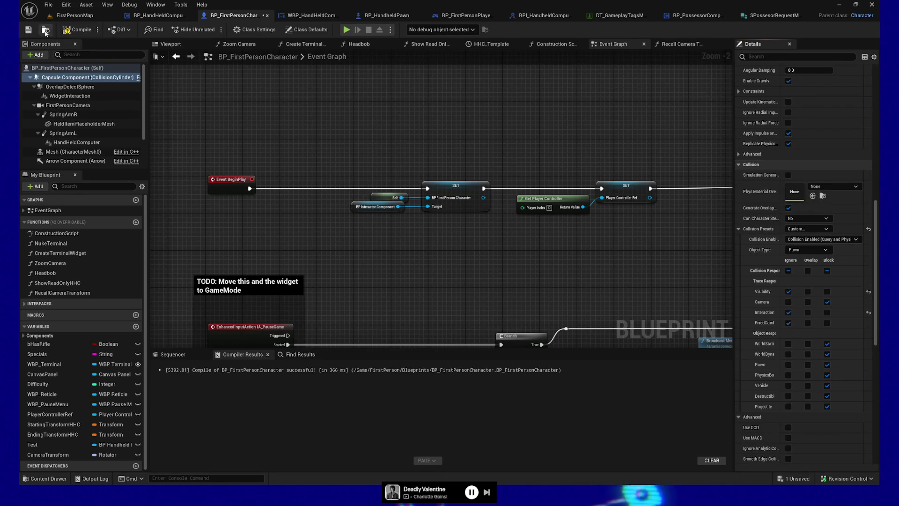
{"action": "left_click", "coordinate": [77, 30]}
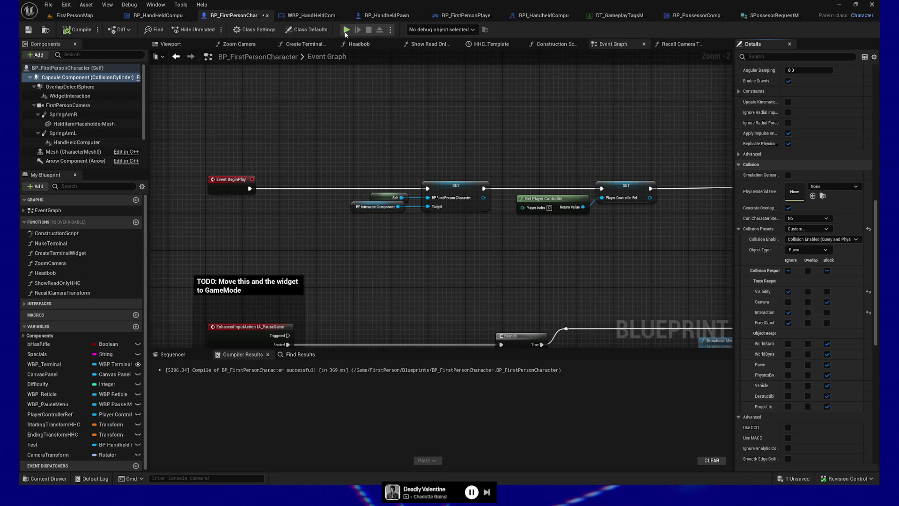
{"action": "left_click", "coordinate": [346, 30]}
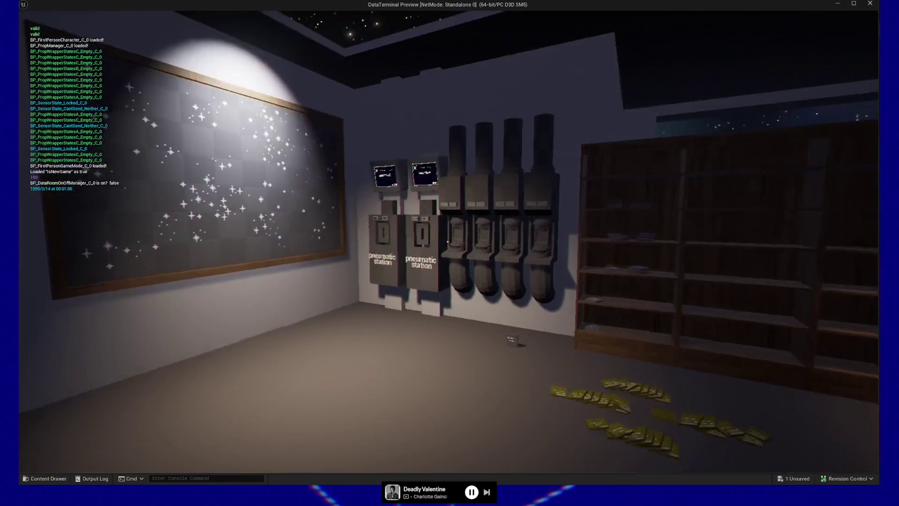
Step: Open the in-game terminal to view its header message and two rows of eight slots, then close it
{"action": "key", "text": "e"}
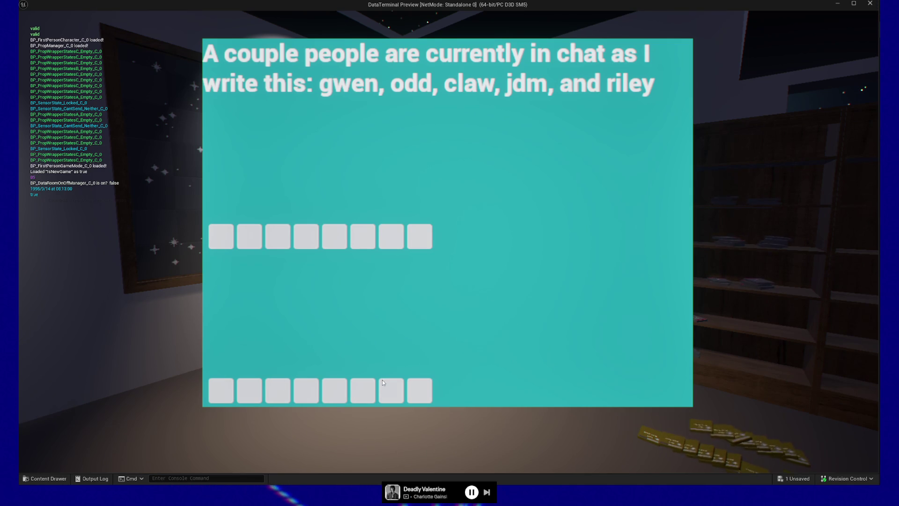
{"action": "key", "text": "Escape"}
{"action": "key", "text": "Escape"}
Step: Quit the game, set the capsule's Interaction response back to Block, and widen the Details panel
{"action": "left_click", "coordinate": [450, 378]}
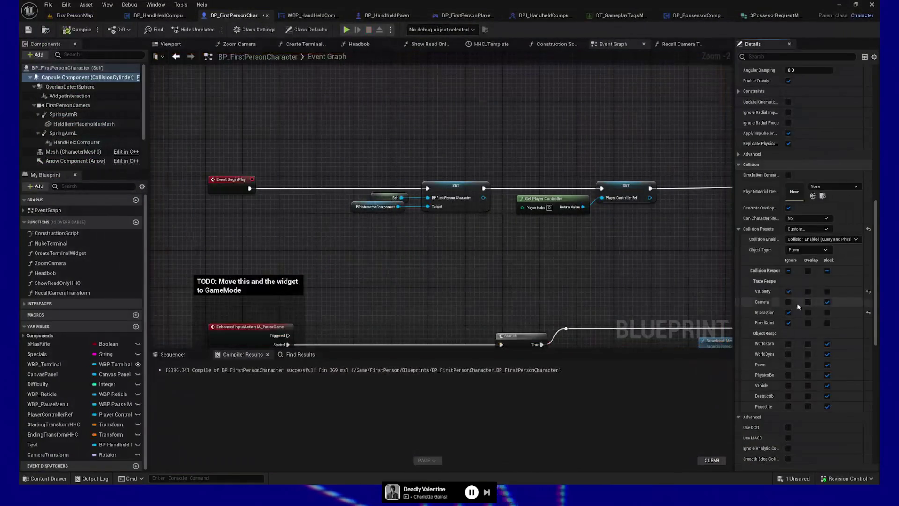
{"action": "left_click", "coordinate": [827, 312]}
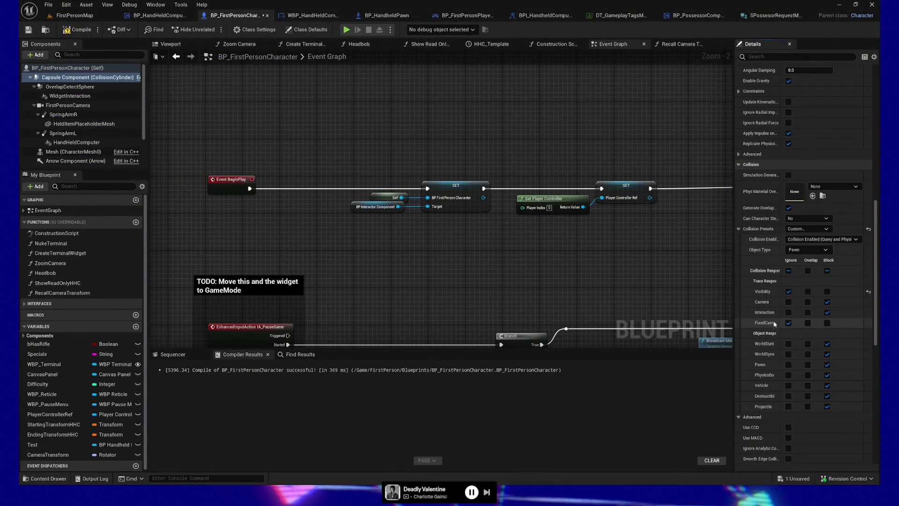
{"action": "left_click_drag", "start_coordinate": [734, 320], "coordinate": [716, 321]}
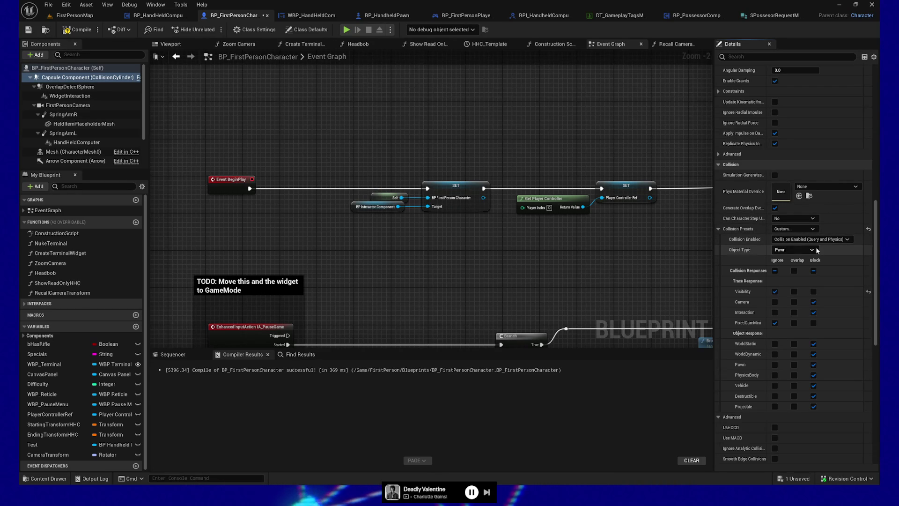
{"action": "mouse_move", "coordinate": [756, 177]}
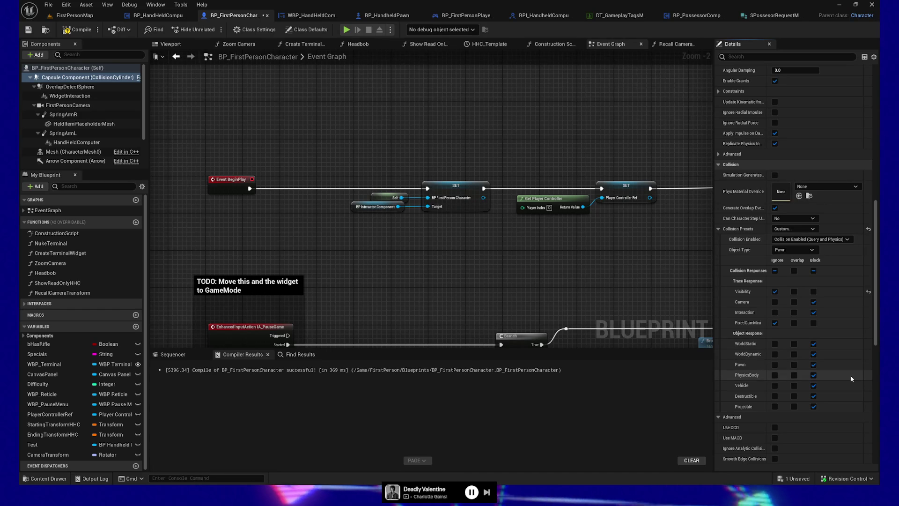
{"action": "scroll", "coordinate": [852, 378], "scroll_direction": "down", "scroll_amount": 3}
Step: Scroll through the capsule's collision details and select the OverlapDetectSphere component
{"action": "scroll", "coordinate": [851, 378], "scroll_direction": "down", "scroll_amount": 4}
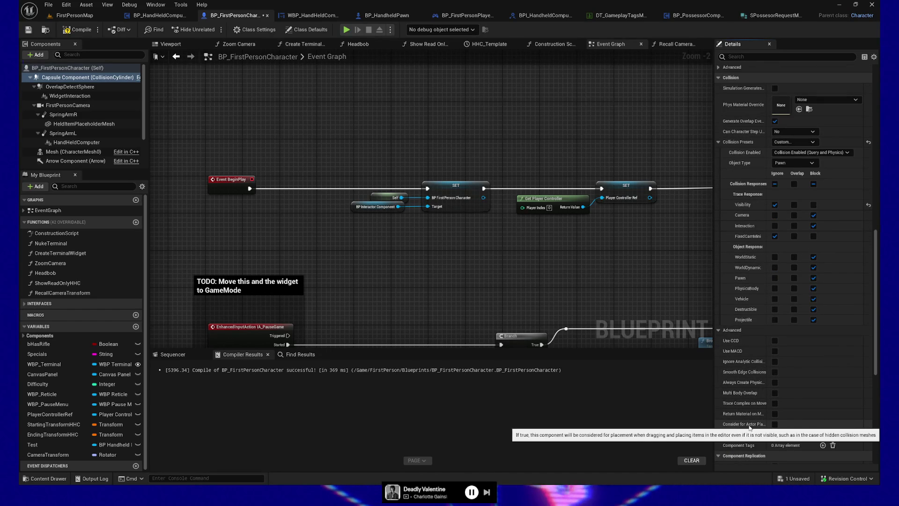
{"action": "mouse_move", "coordinate": [745, 419]}
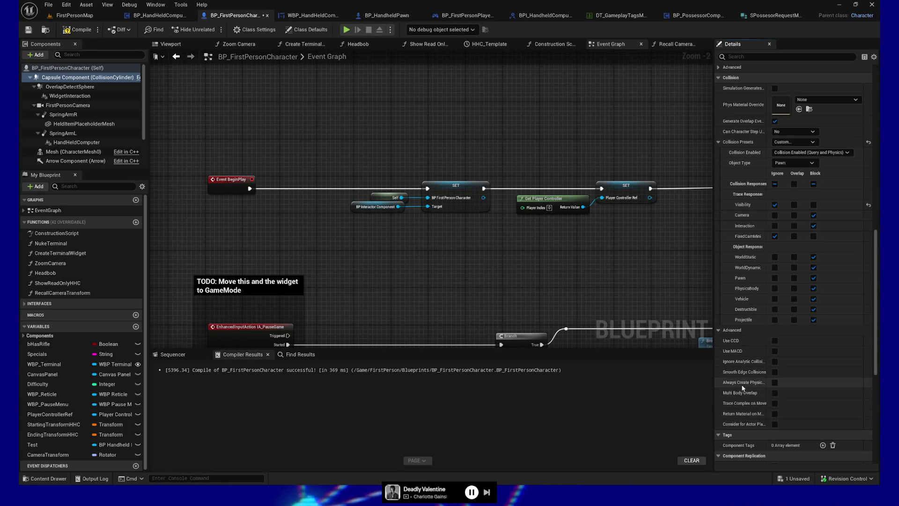
{"action": "mouse_move", "coordinate": [744, 384]}
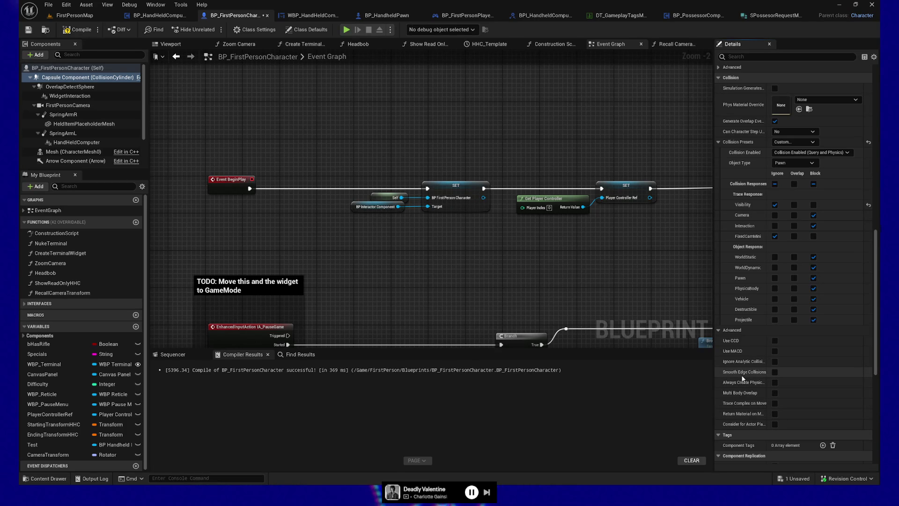
{"action": "scroll", "coordinate": [835, 359], "scroll_direction": "down", "scroll_amount": 2}
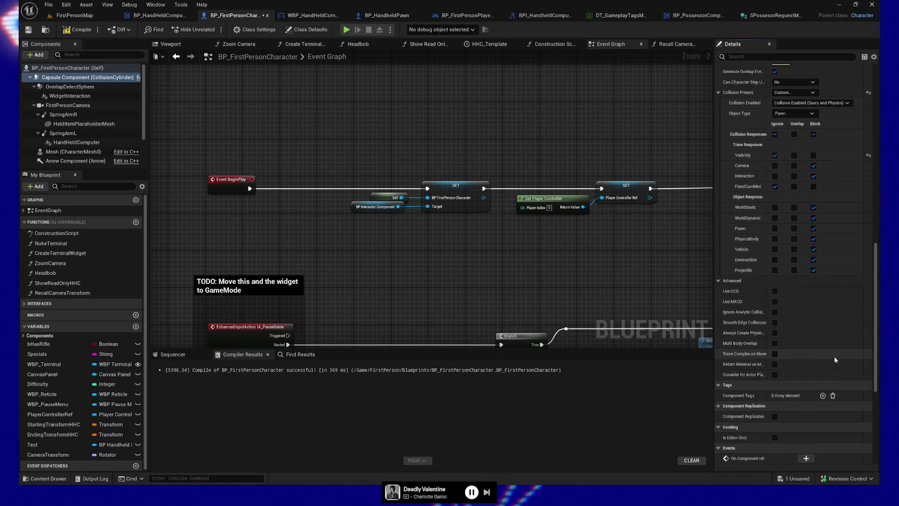
{"action": "scroll", "coordinate": [835, 360], "scroll_direction": "down", "scroll_amount": 4}
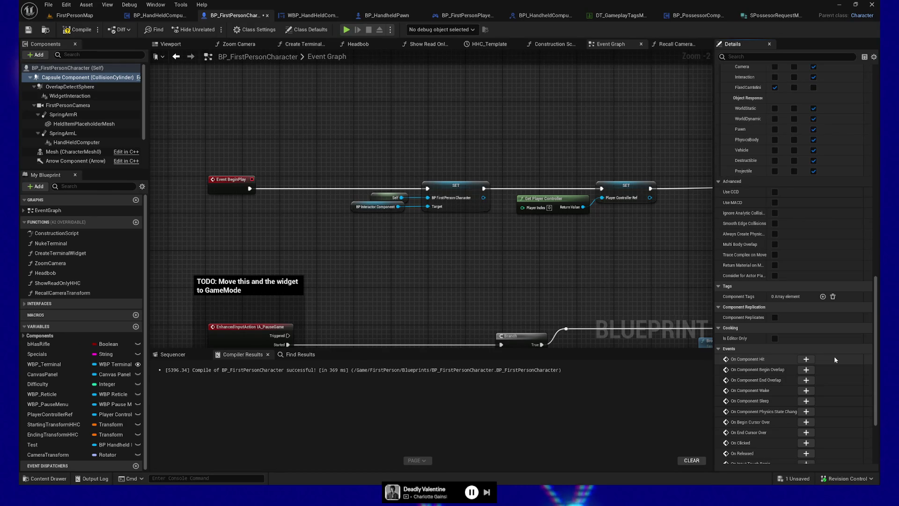
{"action": "left_click", "coordinate": [69, 87]}
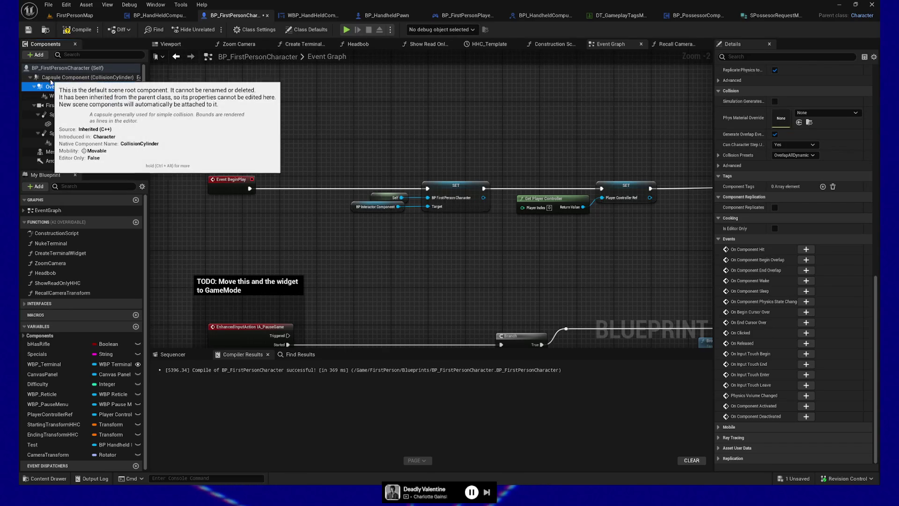
{"action": "left_click", "coordinate": [35, 87]}
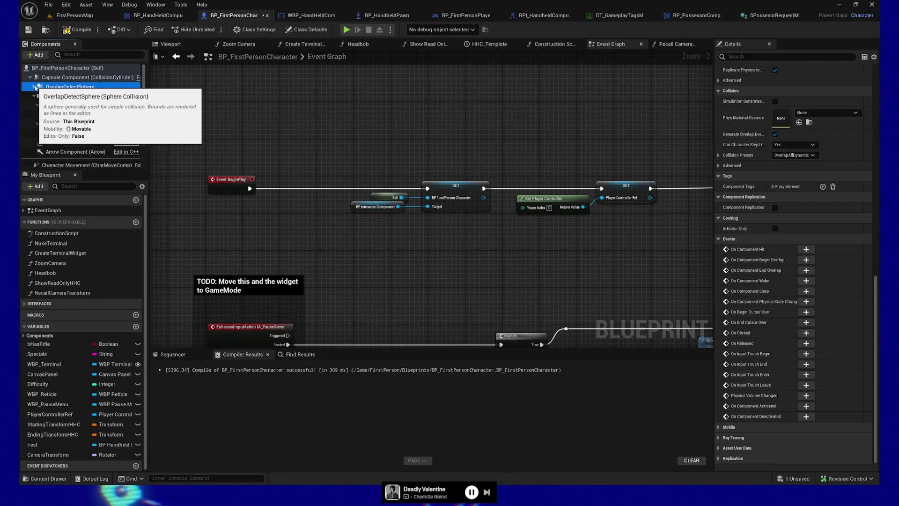
{"action": "left_click", "coordinate": [34, 87]}
Step: Recompile the character blueprint and view its components in the Viewport
{"action": "left_click", "coordinate": [73, 35]}
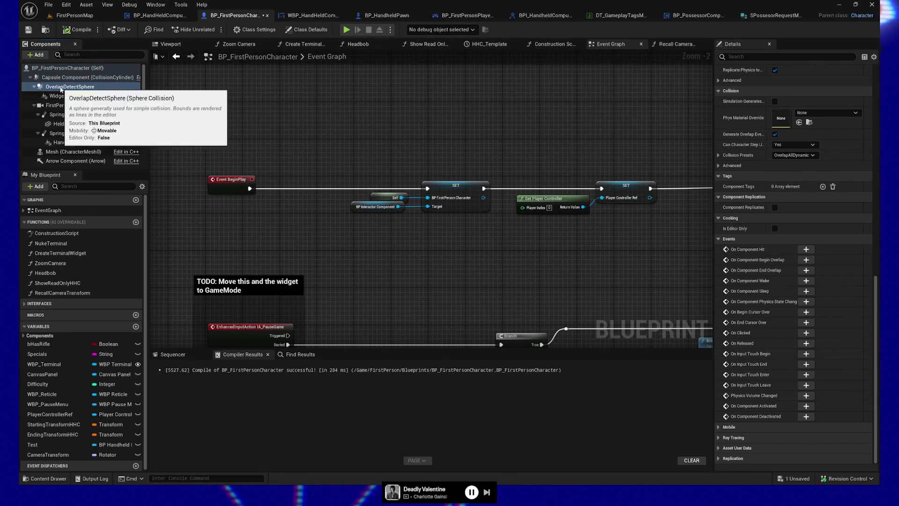
{"action": "left_click", "coordinate": [170, 45]}
{"action": "scroll", "coordinate": [452, 175], "scroll_direction": "down", "scroll_amount": 5}
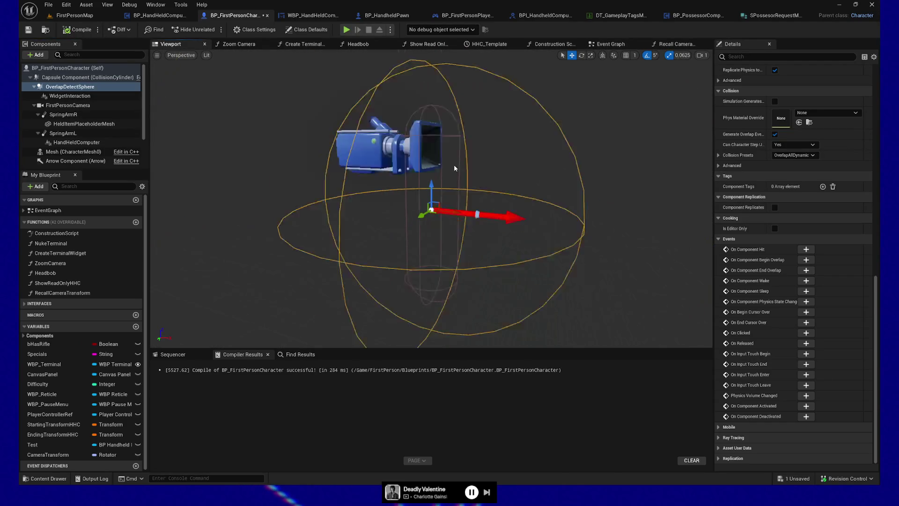
Step: Inspect the WidgetInteraction, FirstPersonCamera, SpringArmR and Capsule component properties
{"action": "mouse_move", "coordinate": [452, 176]}
{"action": "left_mouse_down"}
{"action": "mouse_move", "coordinate": [394, 176]}
{"action": "mouse_move", "coordinate": [412, 175]}
{"action": "mouse_move", "coordinate": [412, 141]}
{"action": "mouse_move", "coordinate": [412, 174]}
{"action": "mouse_move", "coordinate": [452, 174]}
{"action": "left_mouse_up"}
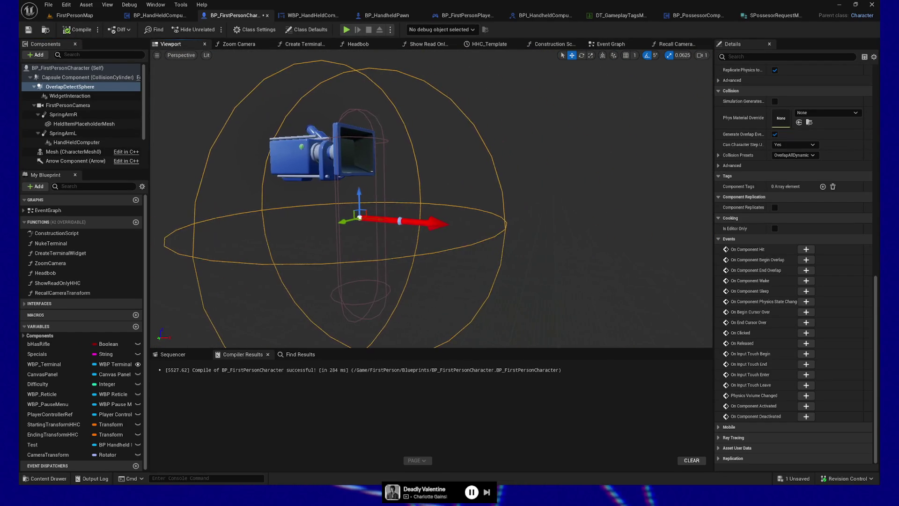
{"action": "left_click", "coordinate": [66, 95]}
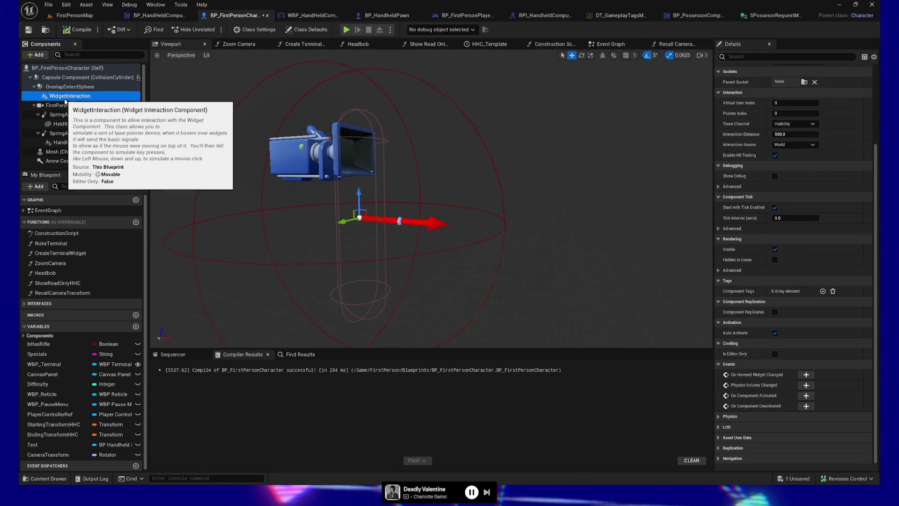
{"action": "left_click", "coordinate": [68, 106]}
{"action": "left_click", "coordinate": [73, 115]}
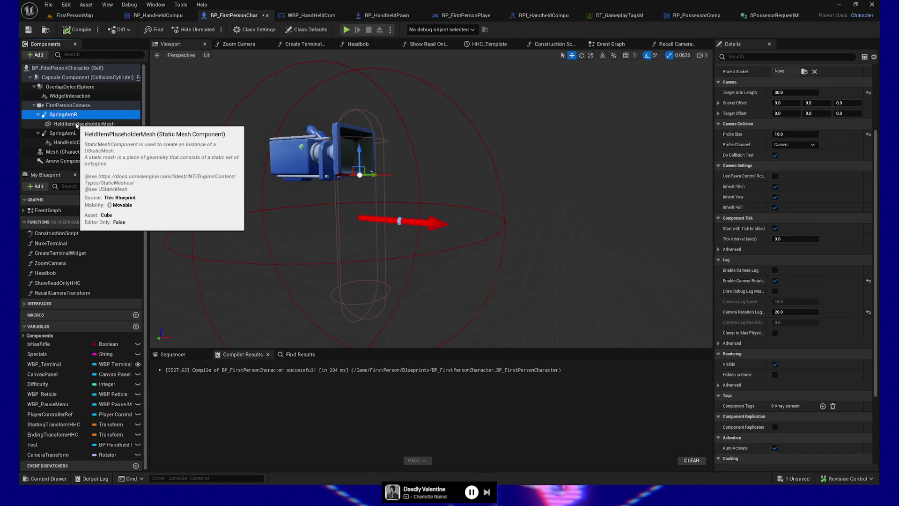
{"action": "left_click", "coordinate": [70, 77]}
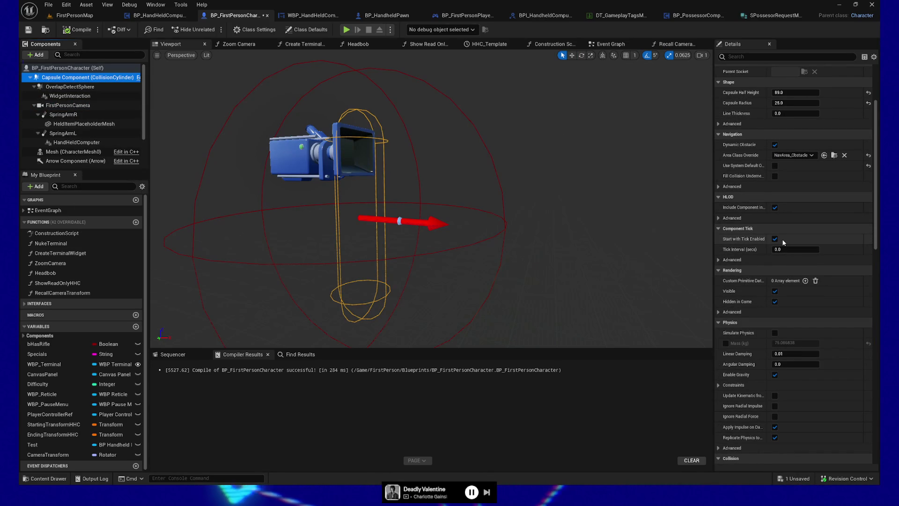
{"action": "scroll", "coordinate": [754, 304], "scroll_direction": "down", "scroll_amount": 8}
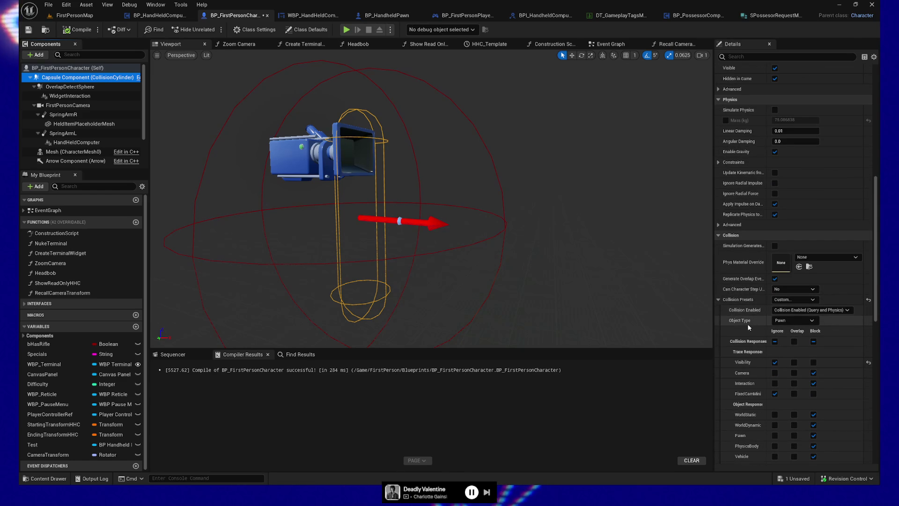
Step: Check the OverlapDetectSphere's collision preset, then SpringArmR and the HeldItemPlaceholderMesh's NoCollision preset
{"action": "left_click", "coordinate": [67, 88]}
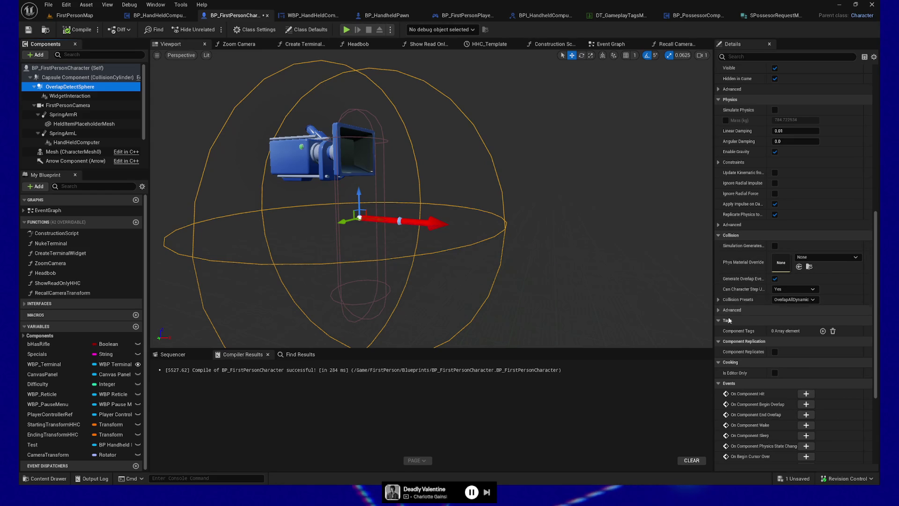
{"action": "left_click", "coordinate": [719, 300]}
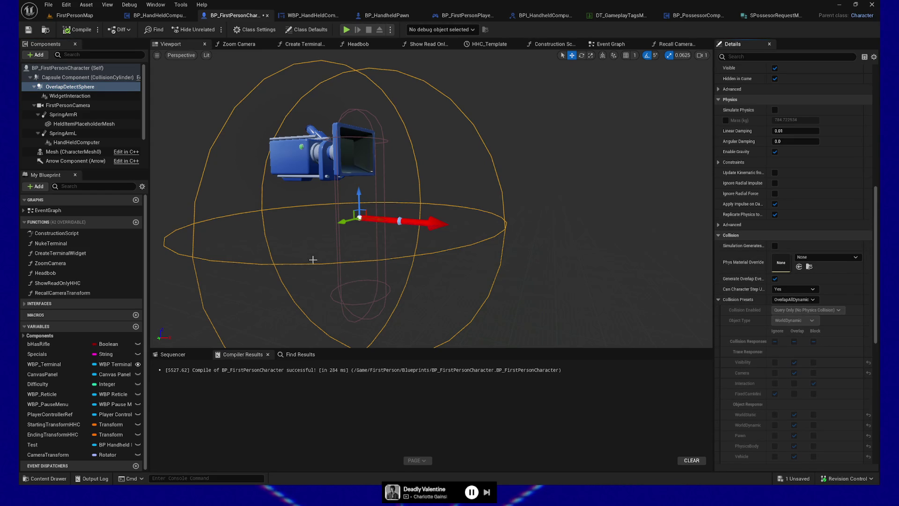
{"action": "left_click", "coordinate": [63, 114]}
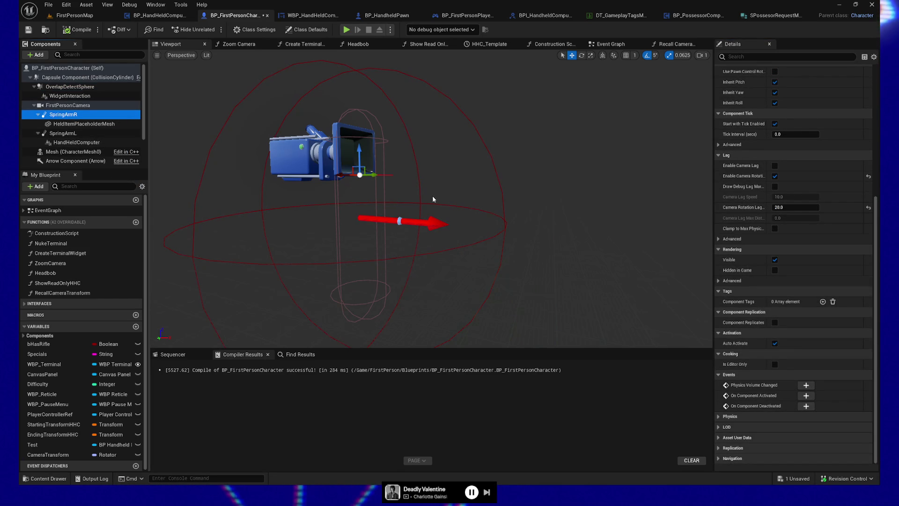
{"action": "left_click", "coordinate": [70, 124]}
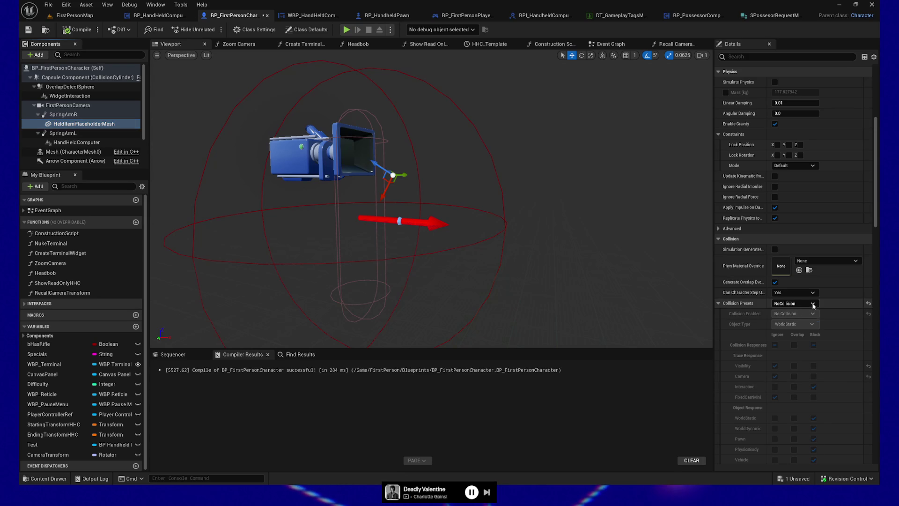
Step: Give the HeldItemPlaceholderMesh a Custom preset ignoring Interaction traces and recompile
{"action": "left_click", "coordinate": [796, 303]}
{"action": "left_click", "coordinate": [794, 317]}
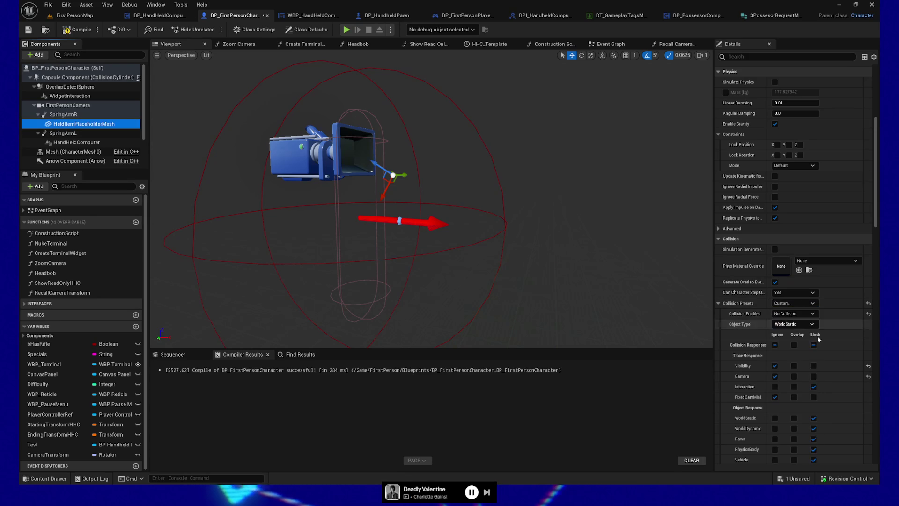
{"action": "left_click", "coordinate": [775, 387]}
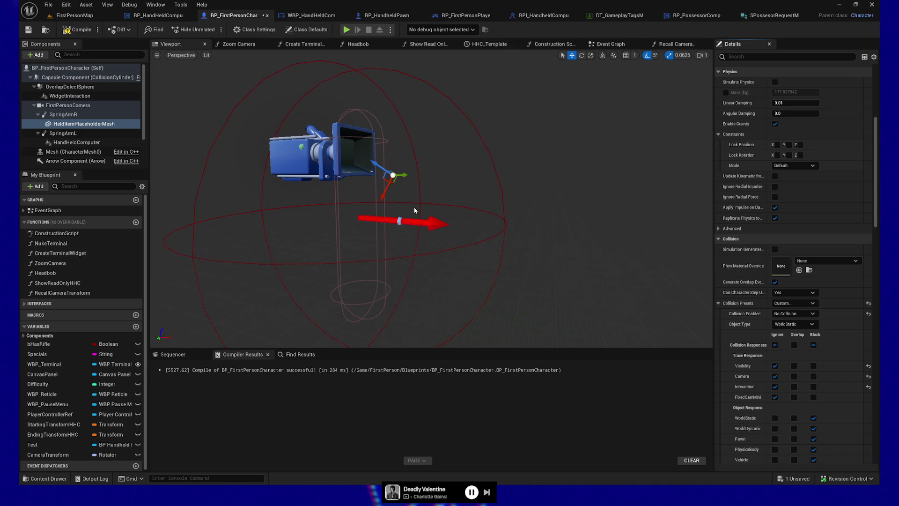
{"action": "left_click", "coordinate": [77, 32]}
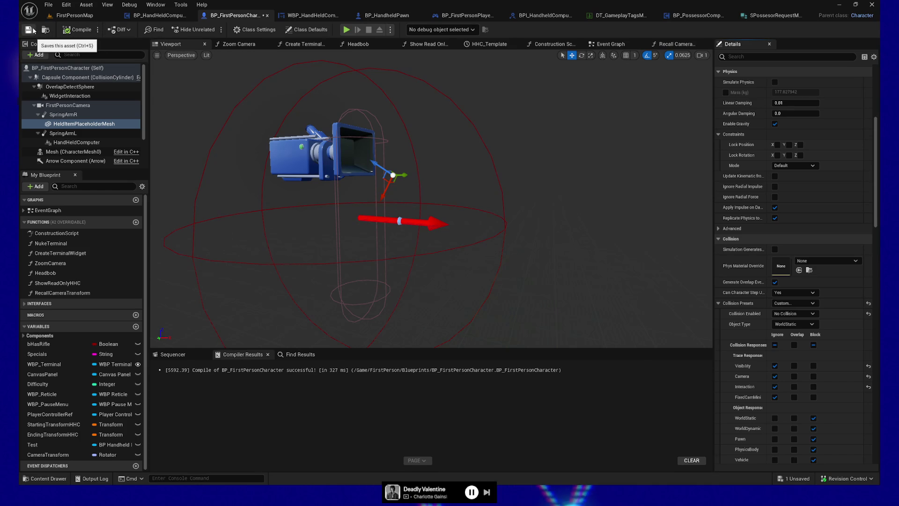
Step: Save the blueprint, play-test the level, and quit back to the editor
{"action": "left_click", "coordinate": [33, 31]}
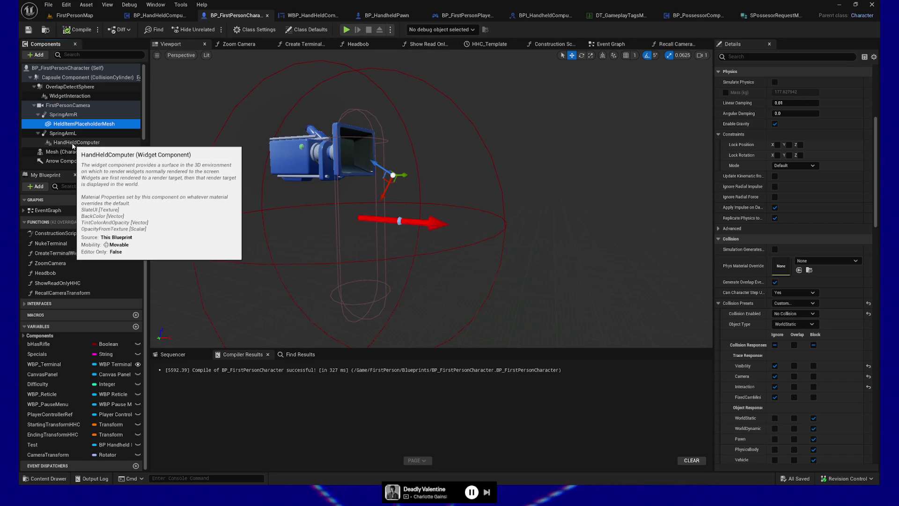
{"action": "left_click", "coordinate": [347, 31]}
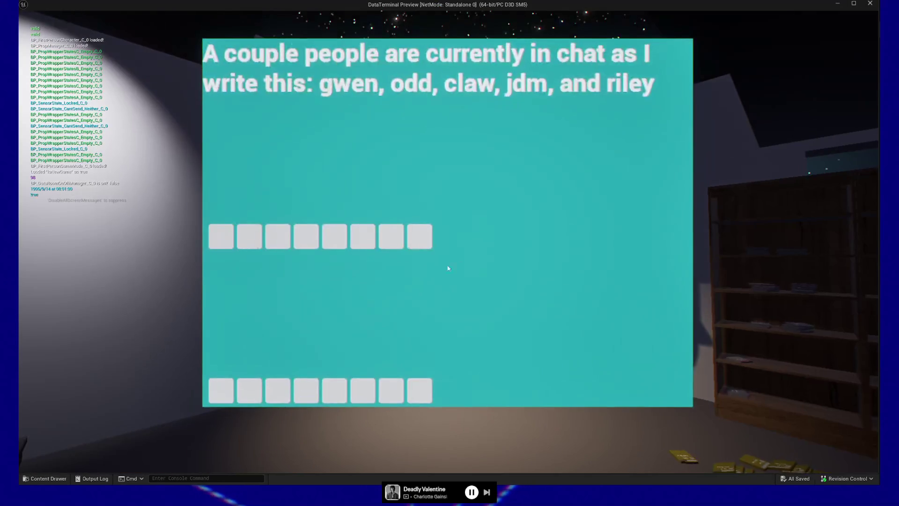
{"action": "key", "text": "Escape"}
{"action": "key", "text": "Escape"}
{"action": "left_click", "coordinate": [433, 384]}
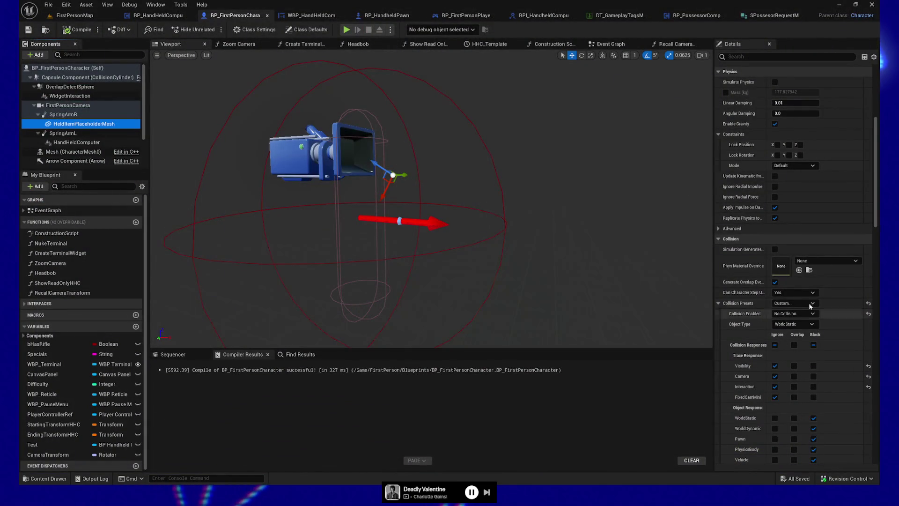
Step: Undo the held mesh's Interaction and preset changes, then select HandHeldComputer
{"action": "key", "text": "ctrl+z"}
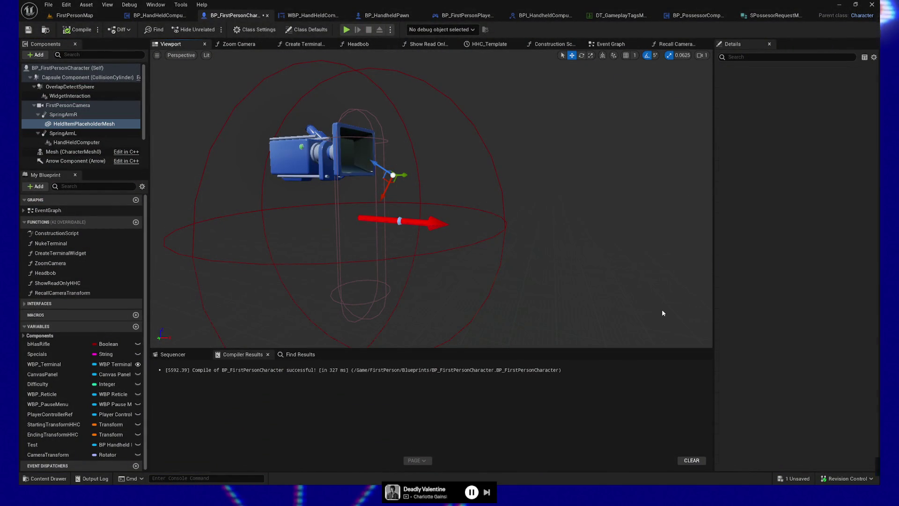
{"action": "key", "text": "ctrl+z"}
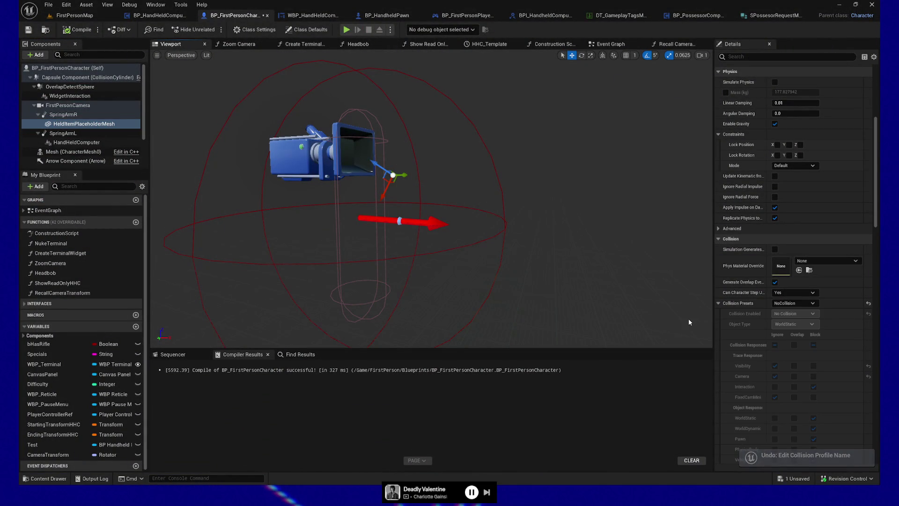
{"action": "left_click", "coordinate": [73, 143]}
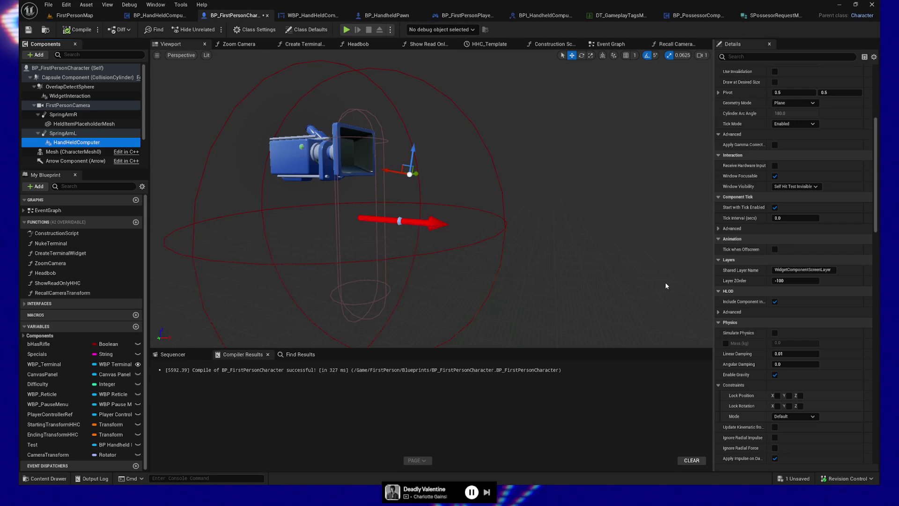
Step: Scroll the HandHeldComputer details down to its UI collision preset with query-only collision
{"action": "left_click", "coordinate": [719, 313]}
{"action": "left_click", "coordinate": [719, 312]}
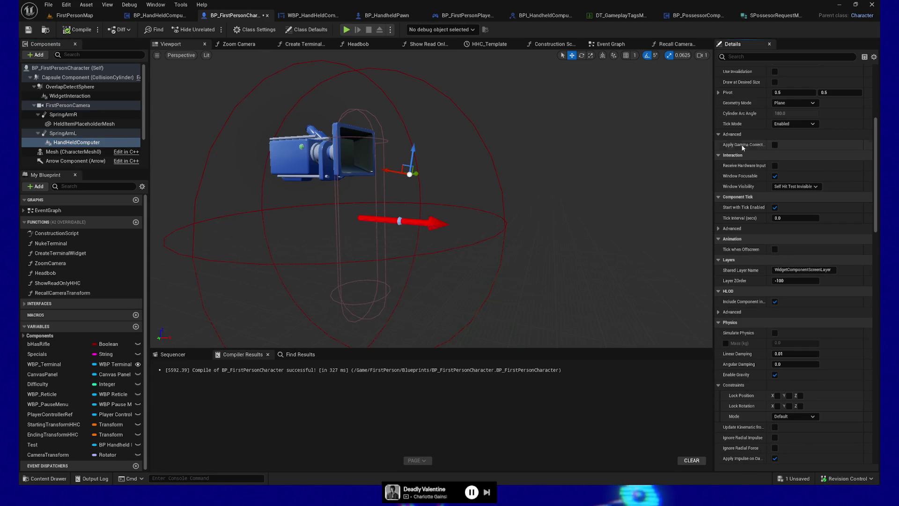
{"action": "scroll", "coordinate": [749, 137], "scroll_direction": "up", "scroll_amount": 8}
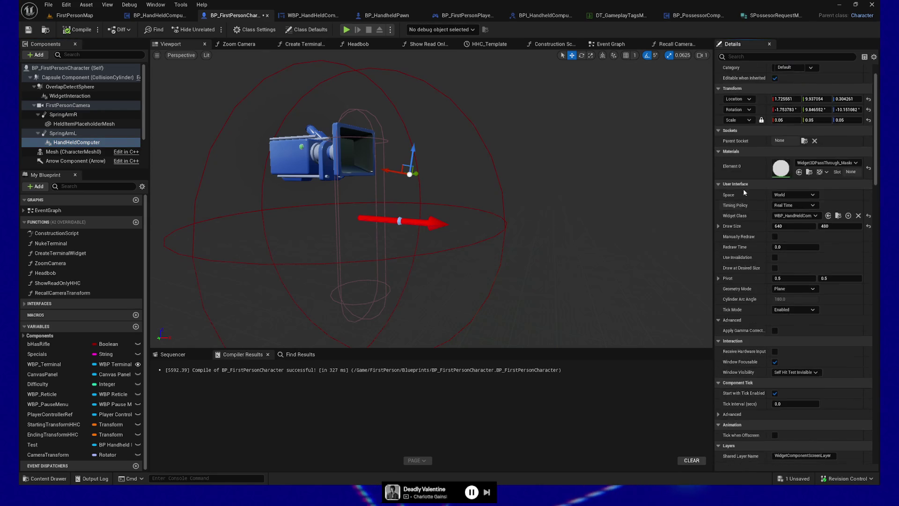
{"action": "scroll", "coordinate": [802, 285], "scroll_direction": "down", "scroll_amount": 1}
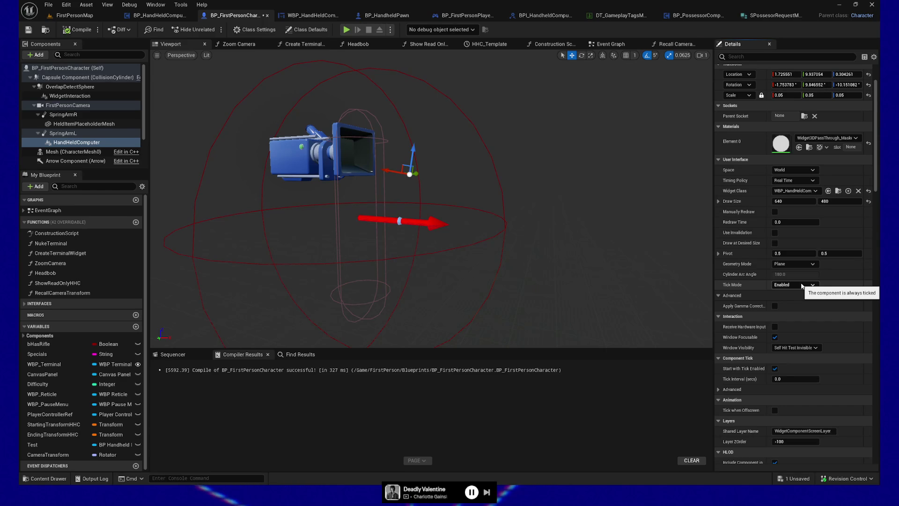
{"action": "scroll", "coordinate": [800, 299], "scroll_direction": "down", "scroll_amount": 1}
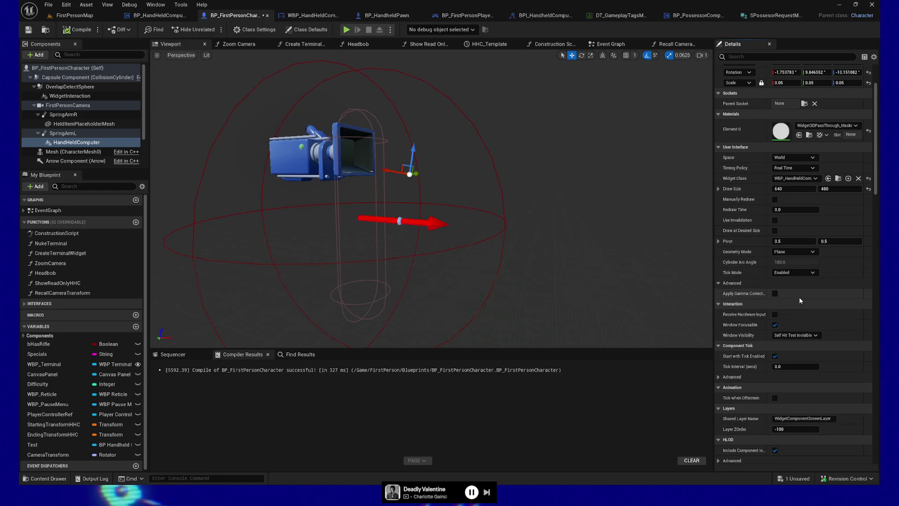
{"action": "scroll", "coordinate": [768, 313], "scroll_direction": "down", "scroll_amount": 2}
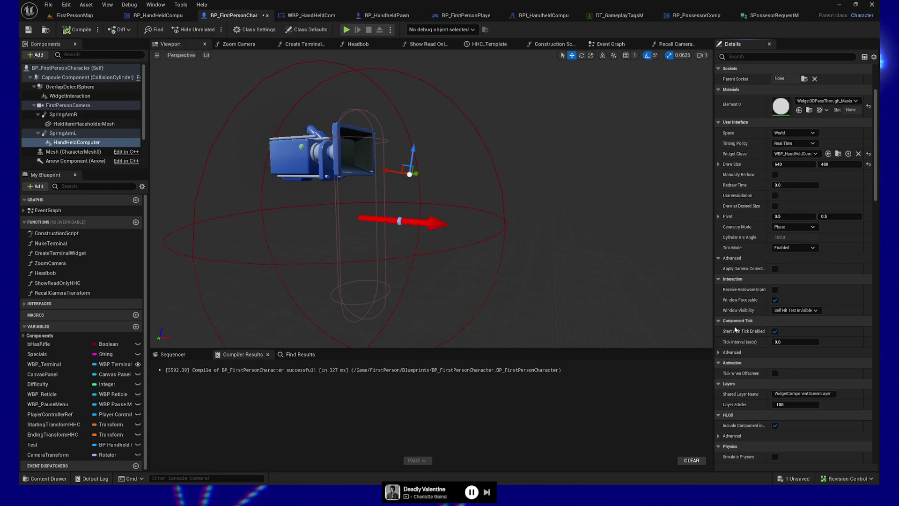
{"action": "scroll", "coordinate": [749, 347], "scroll_direction": "down", "scroll_amount": 7}
{"action": "scroll", "coordinate": [762, 359], "scroll_direction": "down", "scroll_amount": 15}
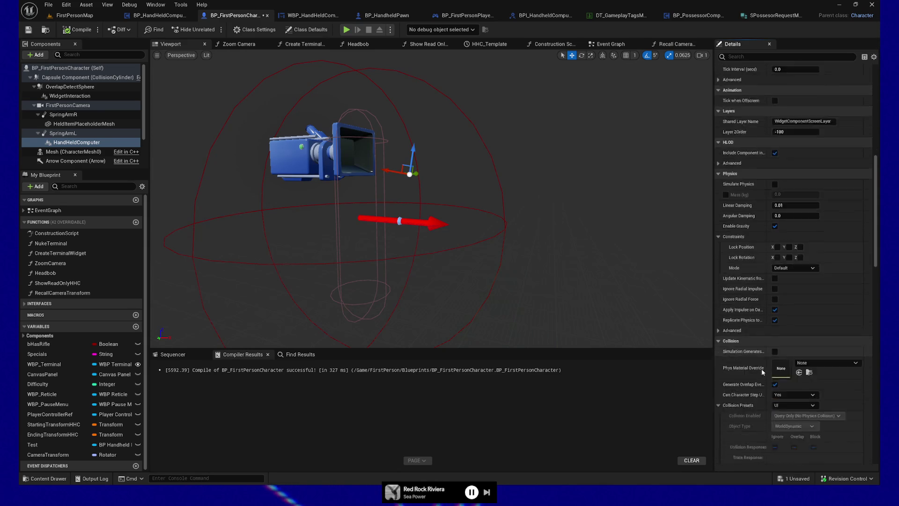
{"action": "scroll", "coordinate": [762, 369], "scroll_direction": "down", "scroll_amount": 8}
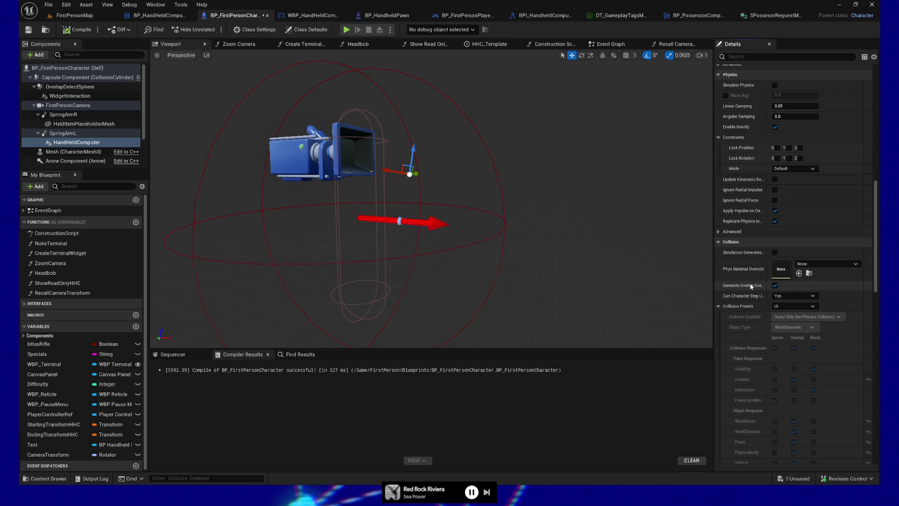
Step: Set the HandHeldComputer to Custom ignoring Visibility, Camera and Interaction, compile, and play-test
{"action": "left_click", "coordinate": [791, 307]}
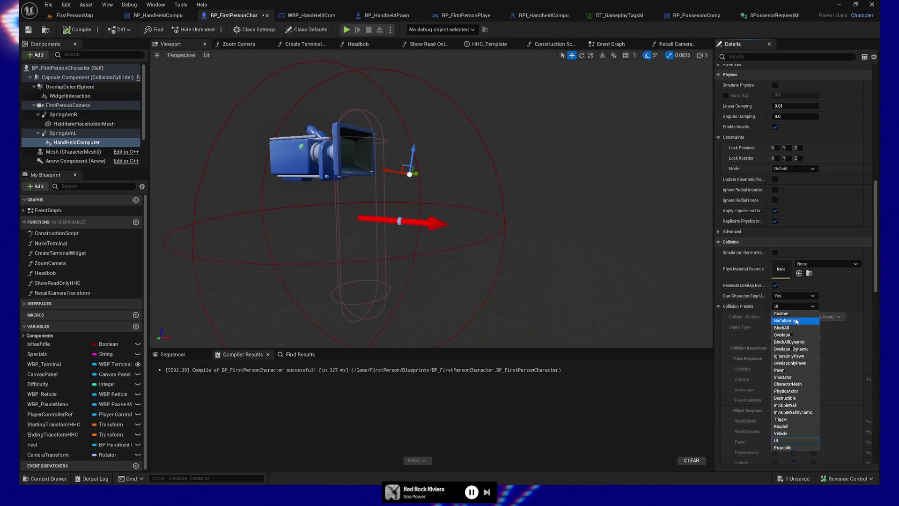
{"action": "left_click", "coordinate": [793, 314]}
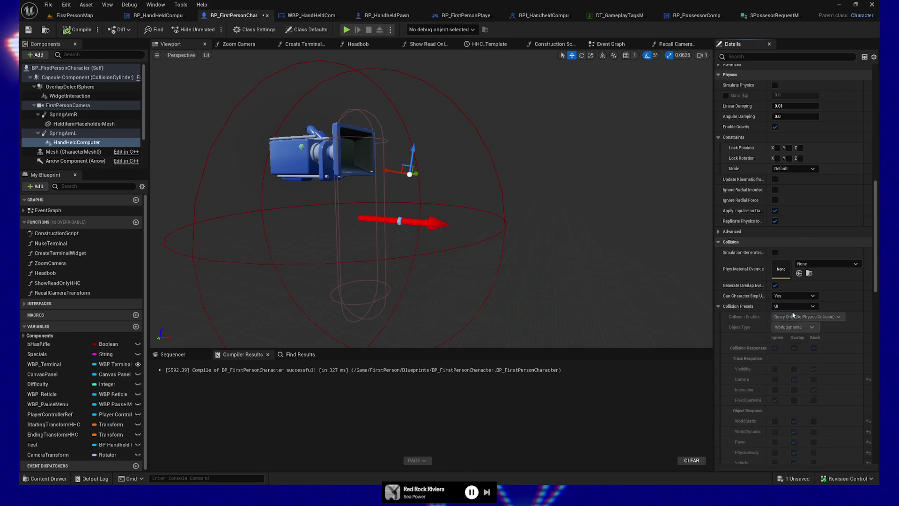
{"action": "left_click", "coordinate": [793, 379]}
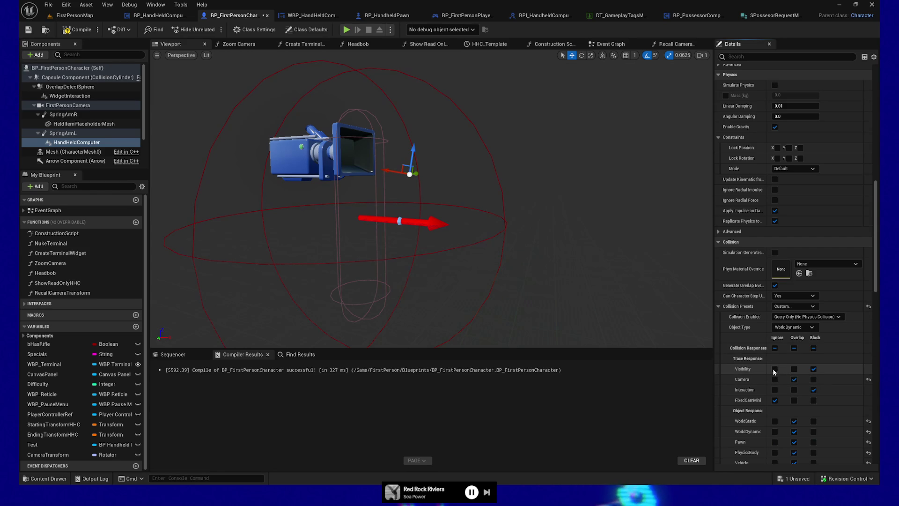
{"action": "left_click", "coordinate": [775, 390]}
{"action": "left_click", "coordinate": [775, 379]}
{"action": "left_click", "coordinate": [775, 369]}
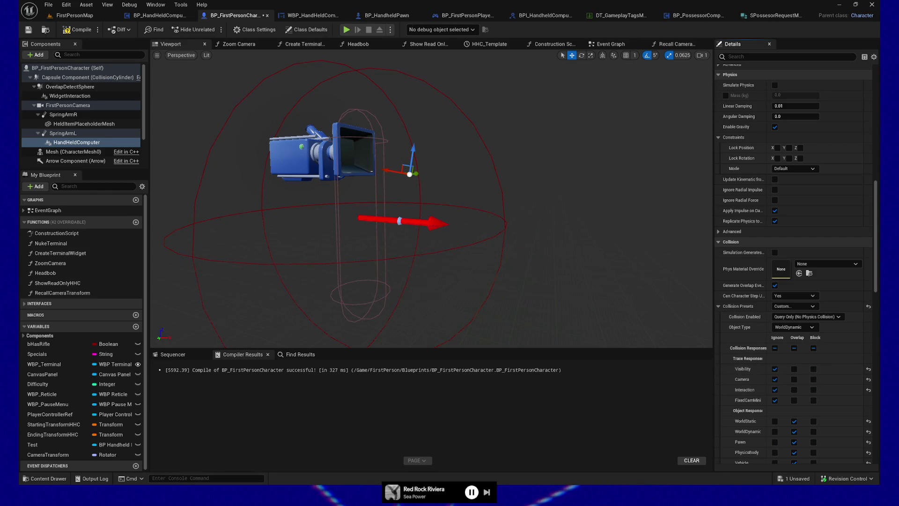
{"action": "left_click", "coordinate": [83, 32]}
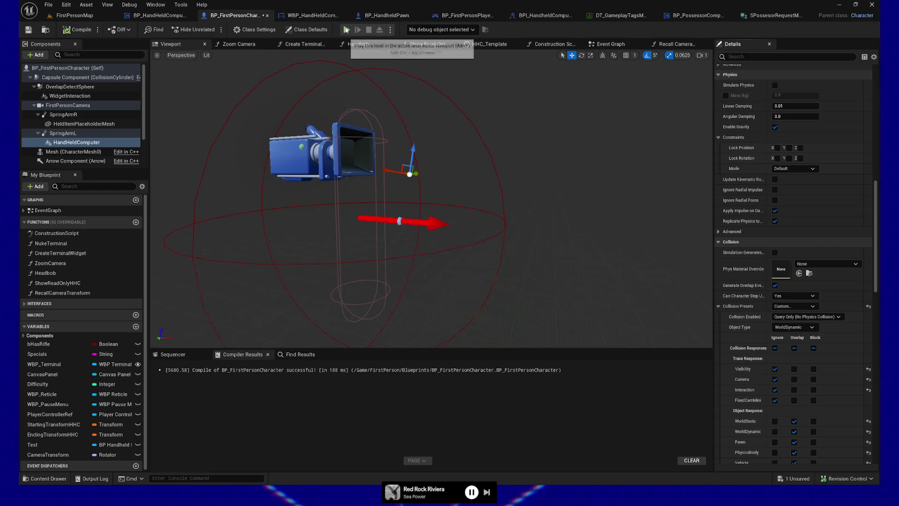
{"action": "key", "text": "alt+p"}
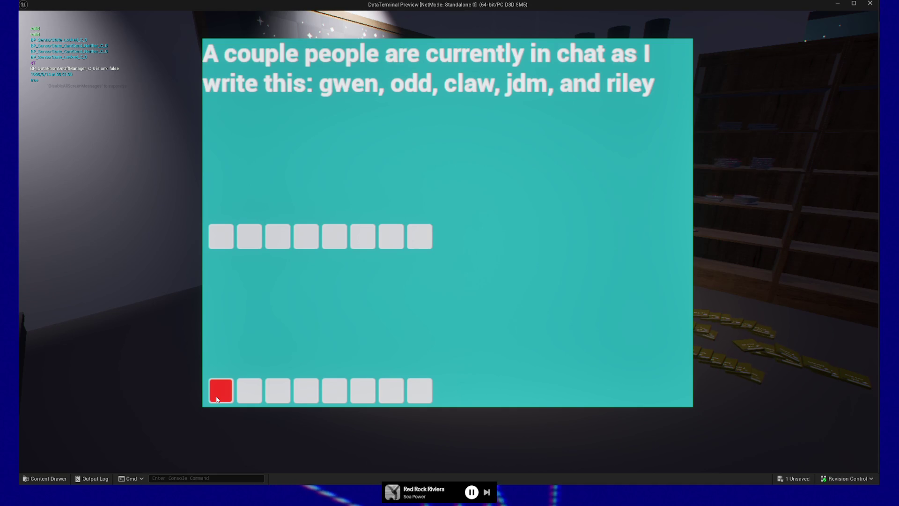
{"action": "key", "text": "Escape"}
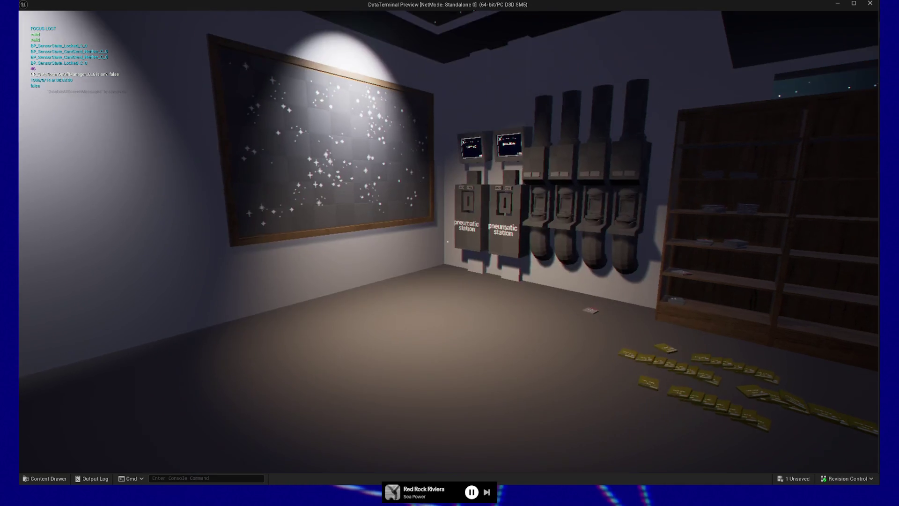
{"action": "key", "text": "Escape"}
{"action": "left_click", "coordinate": [444, 381]}
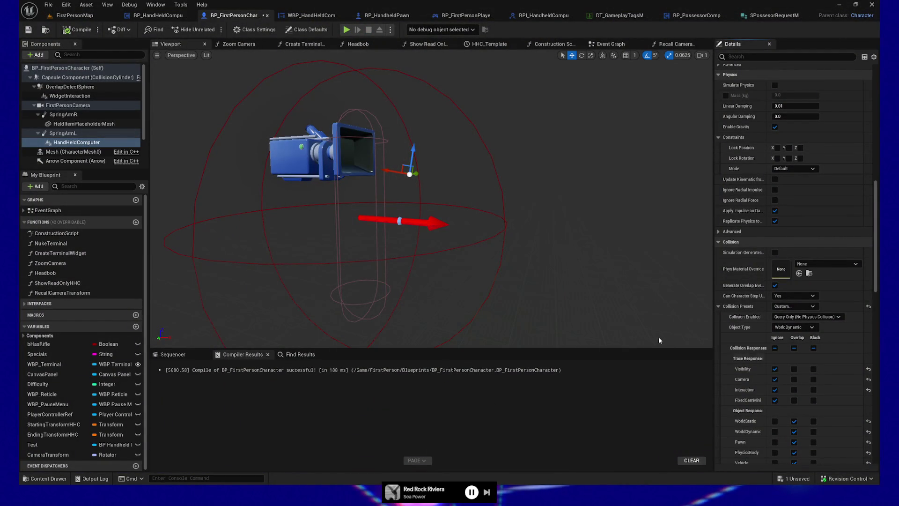
Step: Undo the trace changes, reselect HandHeldComputer, and scroll up to its World space, 640 × 480 settings
{"action": "key", "text": "ctrl+z"}
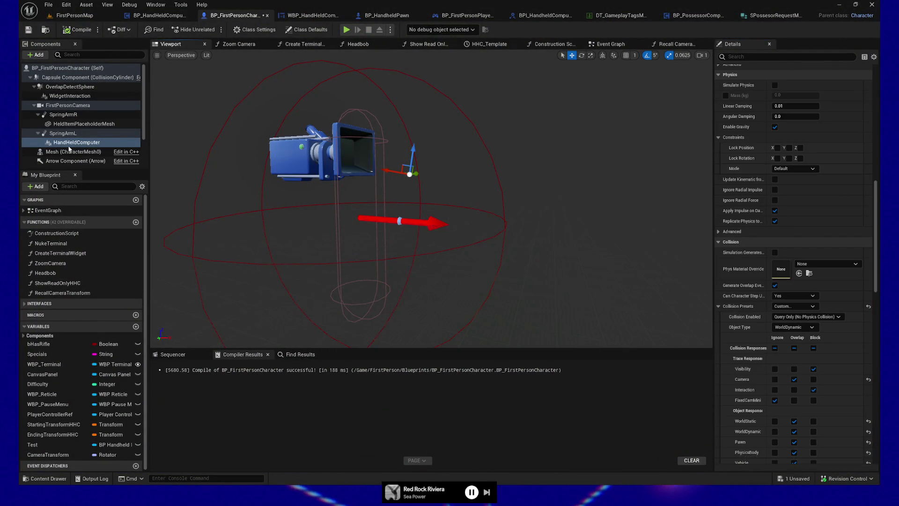
{"action": "left_click", "coordinate": [68, 135]}
{"action": "left_click", "coordinate": [68, 141]}
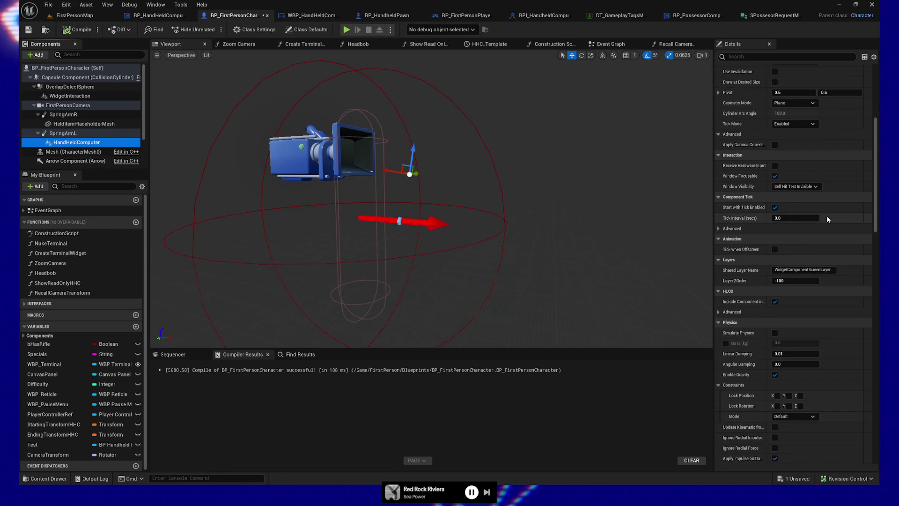
{"action": "scroll", "coordinate": [827, 219], "scroll_direction": "up", "scroll_amount": 2}
{"action": "scroll", "coordinate": [827, 219], "scroll_direction": "up", "scroll_amount": 7}
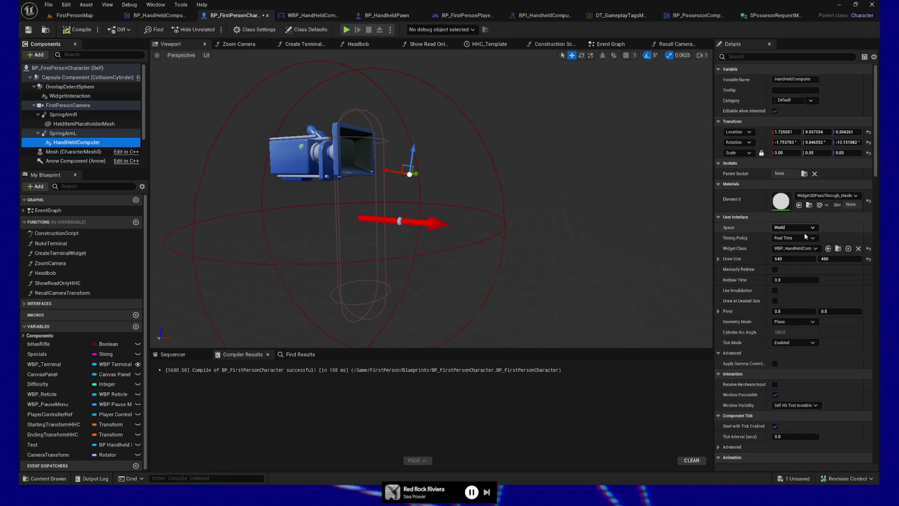
Step: Search properties for 'vis' and 'hit', keeping Window Visibility at Self Hit Test Invisible
{"action": "left_click", "coordinate": [758, 57]}
{"action": "type", "text": "visi"}
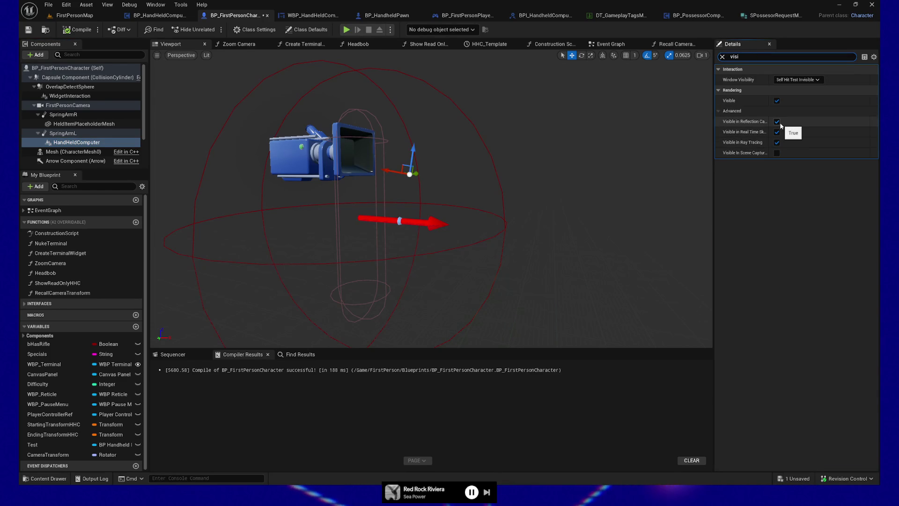
{"action": "left_click", "coordinate": [796, 80]}
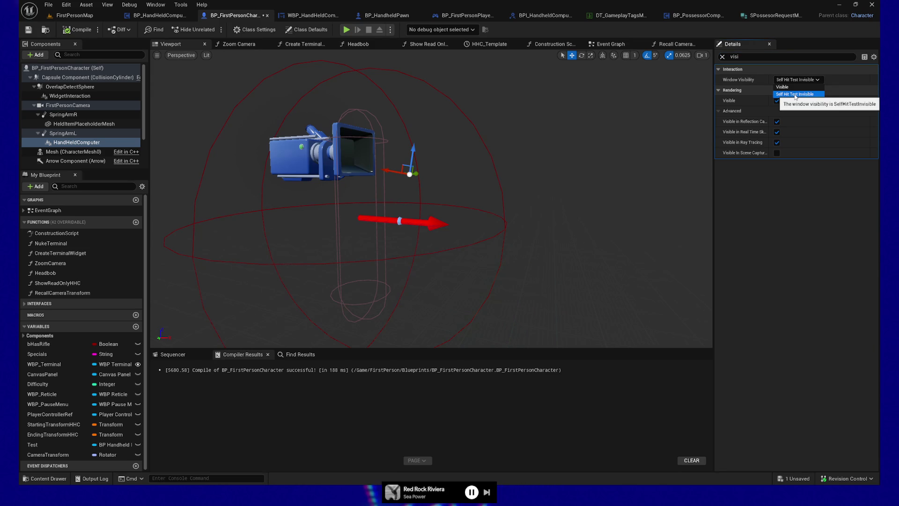
{"action": "left_click", "coordinate": [795, 95]}
{"action": "left_click", "coordinate": [776, 100]}
{"action": "left_click", "coordinate": [787, 80]}
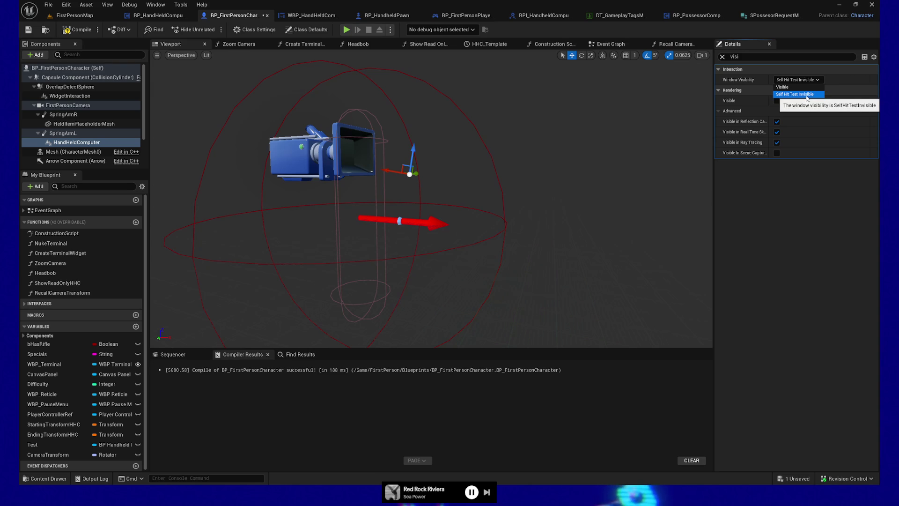
{"action": "left_click", "coordinate": [758, 84]}
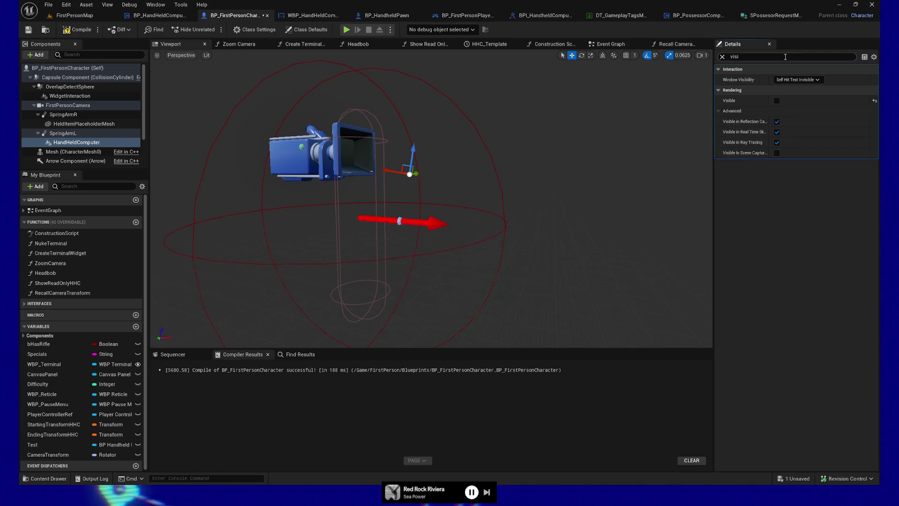
{"action": "key", "text": "BackSpace"}
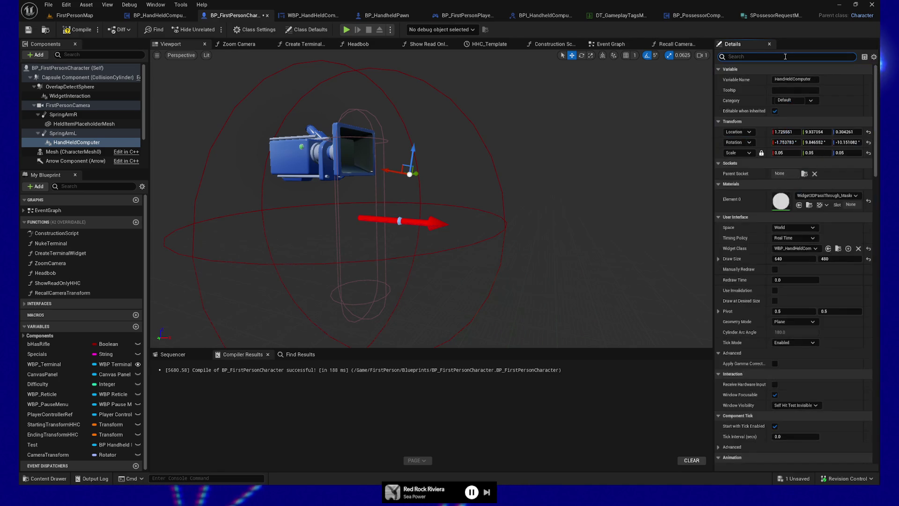
{"action": "type", "text": "hit"}
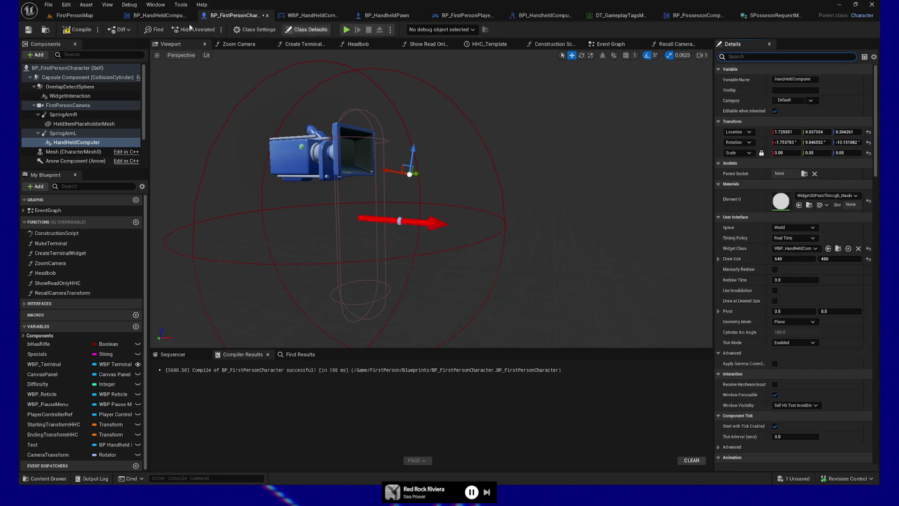
Step: Recompile, play-test the handheld terminal, and quit back to the editor
{"action": "left_click", "coordinate": [77, 30]}
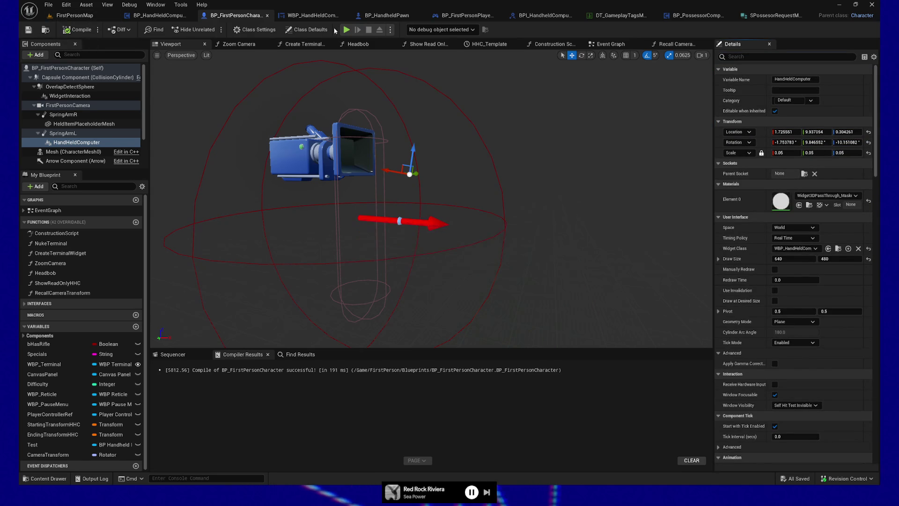
{"action": "key", "text": "alt+p"}
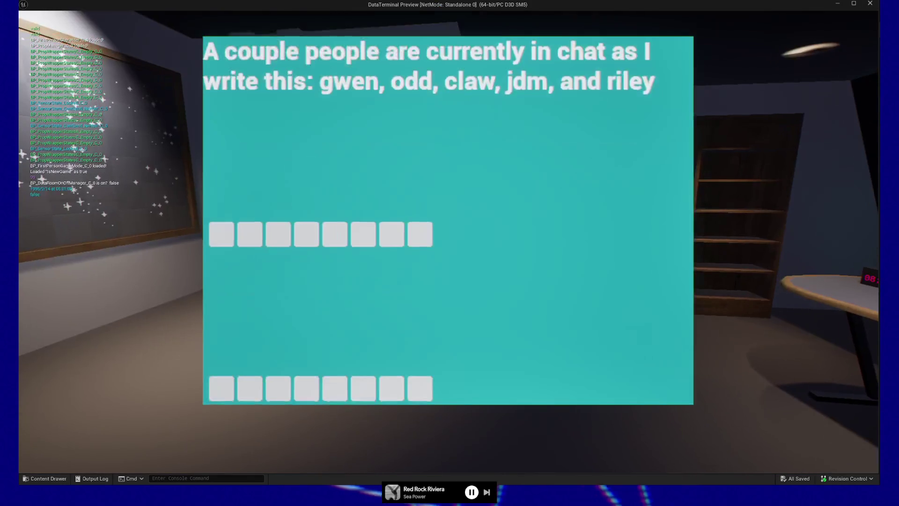
{"action": "left_click", "coordinate": [418, 390]}
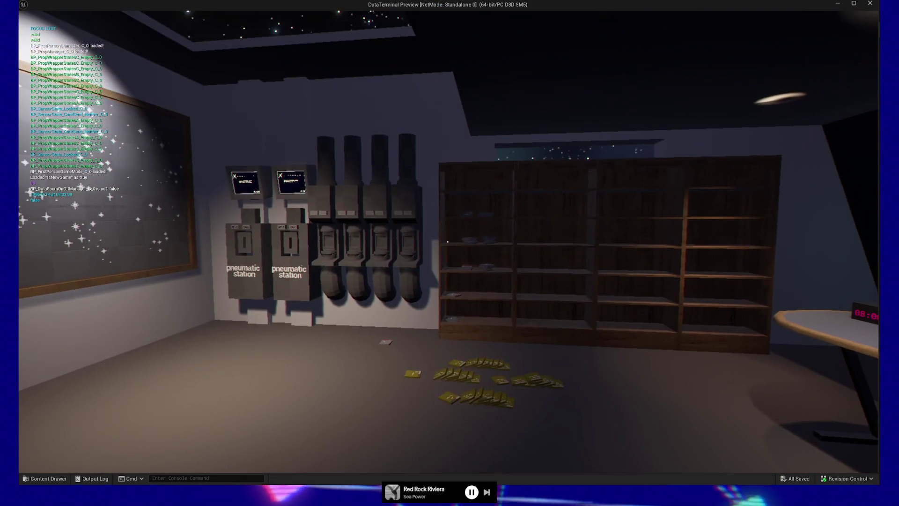
{"action": "key", "text": "Escape"}
{"action": "left_click", "coordinate": [449, 386]}
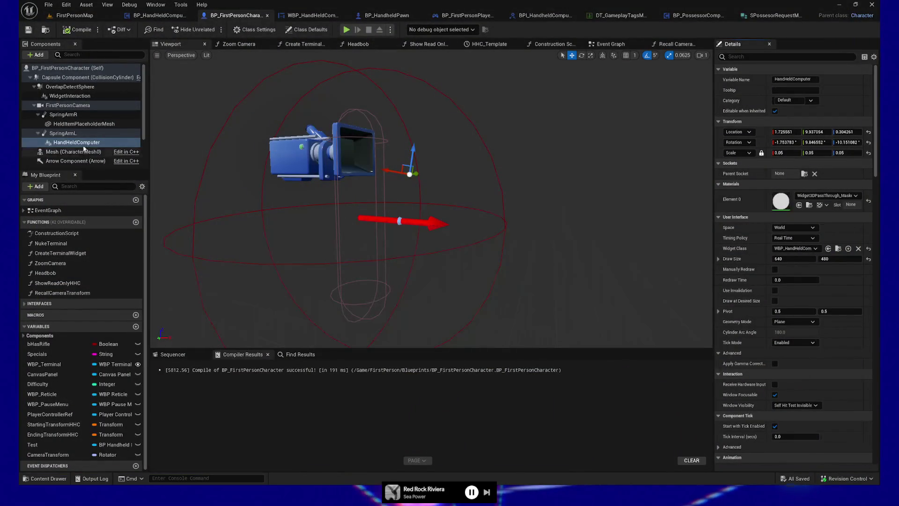
Step: Set the HandHeldComputer's Visibility collision response to Ignore, undoing a Camera change, and recompile
{"action": "scroll", "coordinate": [796, 276], "scroll_direction": "down", "scroll_amount": 10}
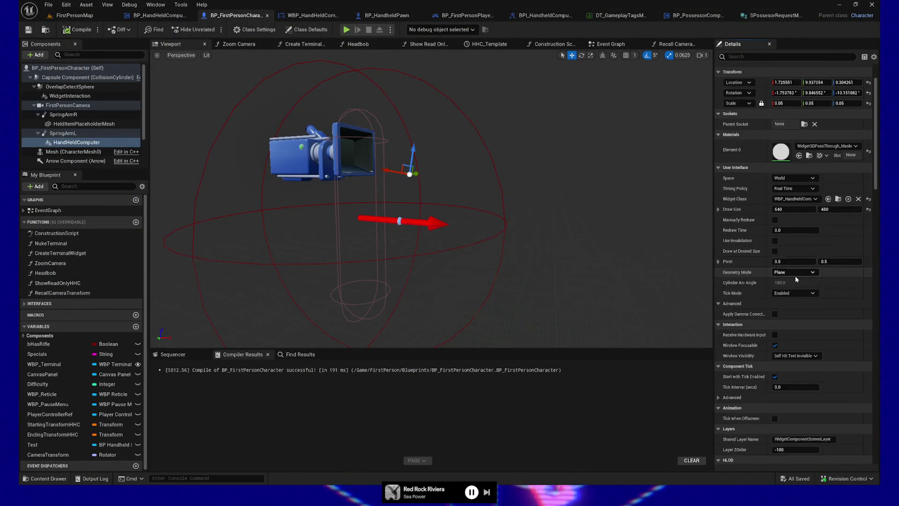
{"action": "scroll", "coordinate": [797, 279], "scroll_direction": "down", "scroll_amount": 5}
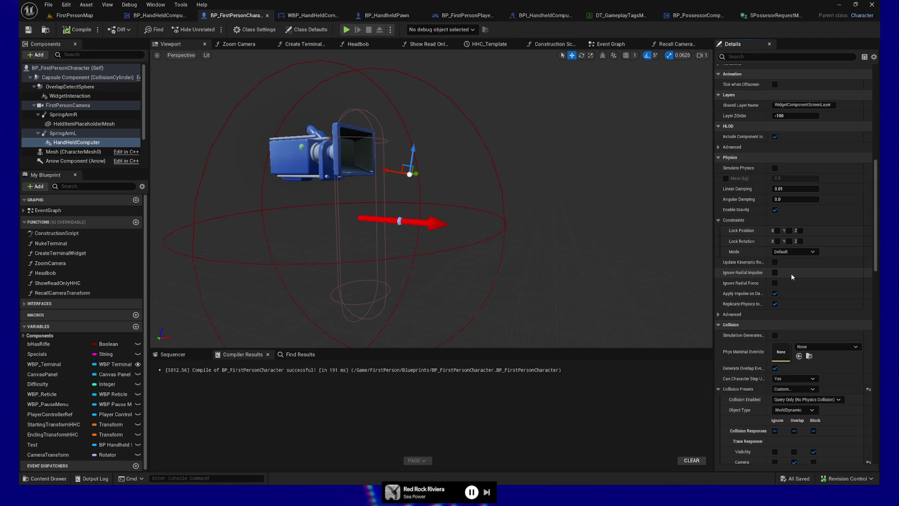
{"action": "scroll", "coordinate": [791, 274], "scroll_direction": "down", "scroll_amount": 5}
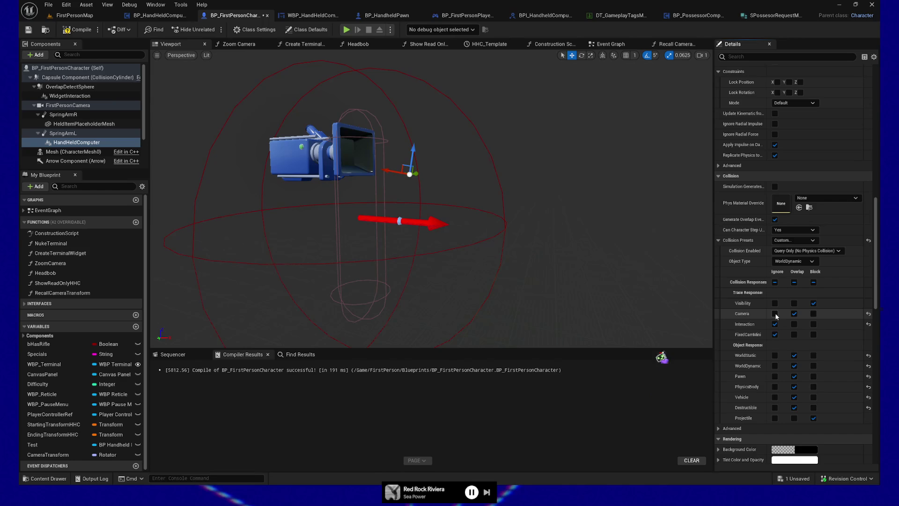
{"action": "left_click", "coordinate": [776, 313]}
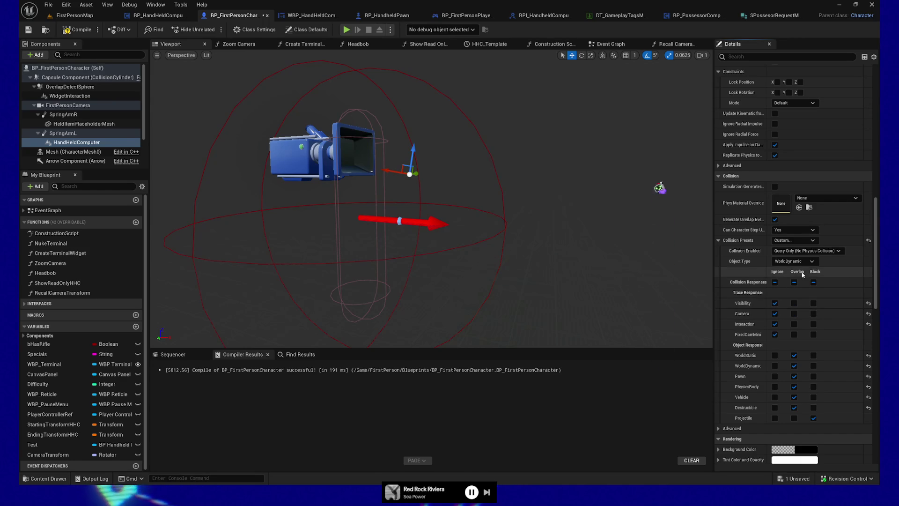
{"action": "left_click", "coordinate": [78, 29]}
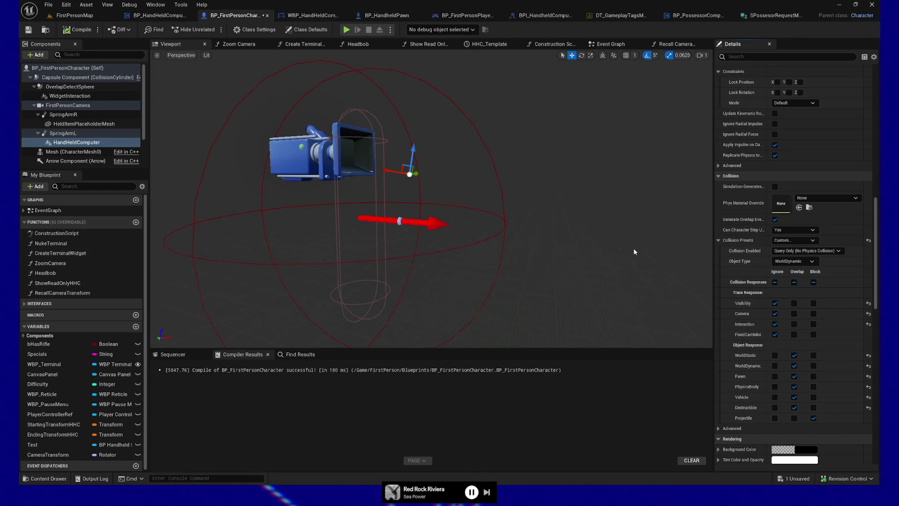
{"action": "key", "text": "ctrl+z"}
{"action": "key", "text": "ctrl+z"}
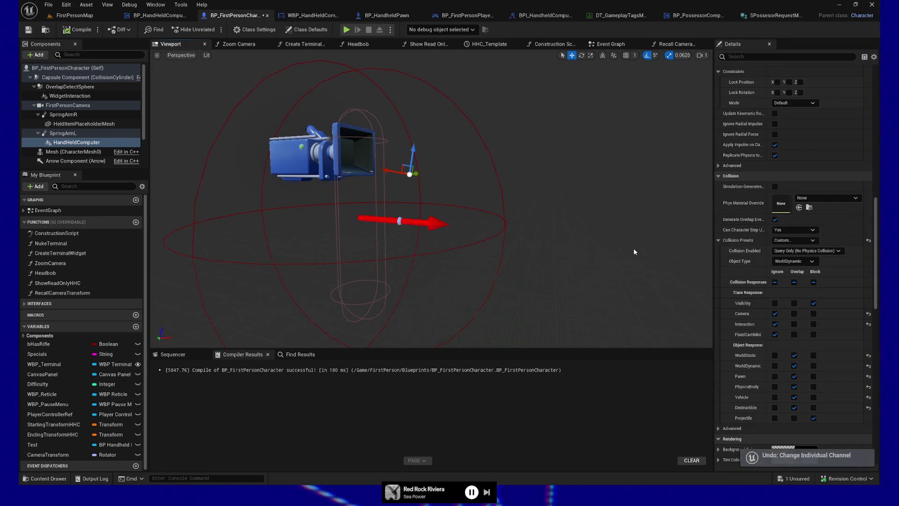
{"action": "left_click", "coordinate": [775, 303]}
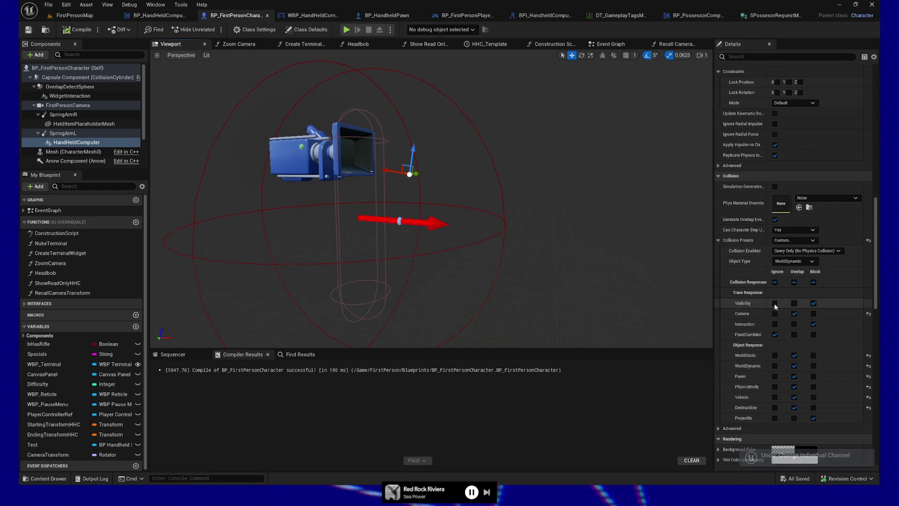
{"action": "left_click", "coordinate": [80, 30]}
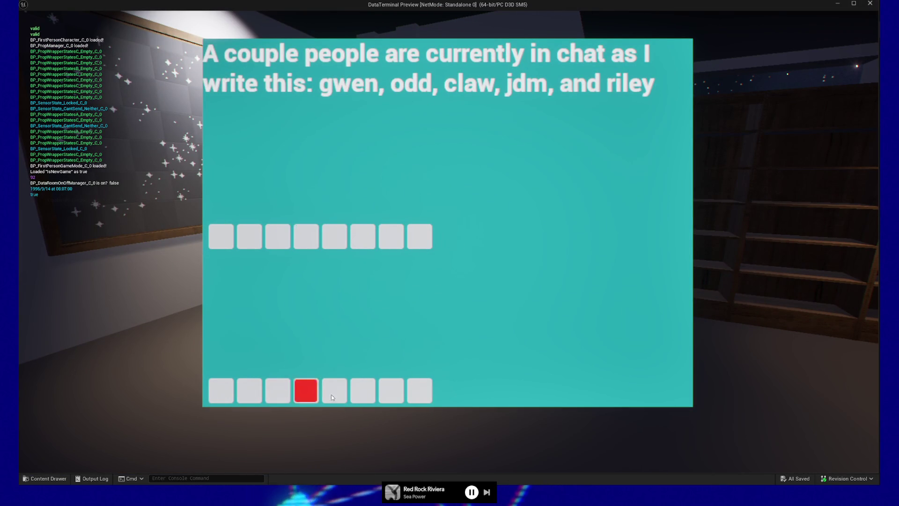
Step: Try a bottom-row terminal button in play, walk to the star-map wall, then quit
{"action": "left_click", "coordinate": [394, 396]}
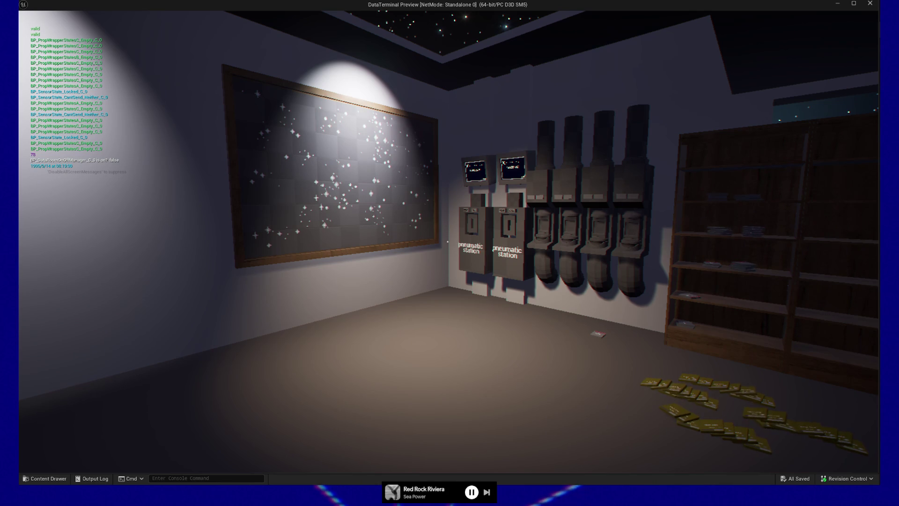
{"action": "key", "text": "w"}
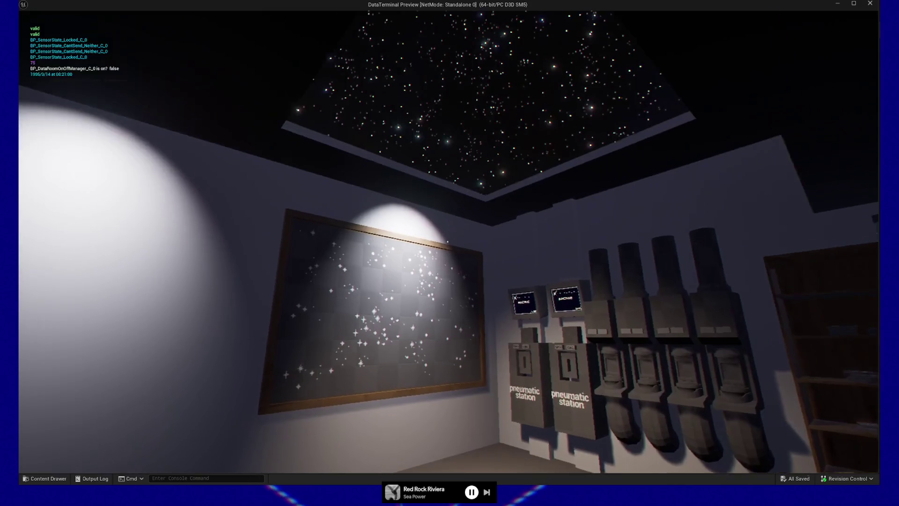
{"action": "key", "text": "w"}
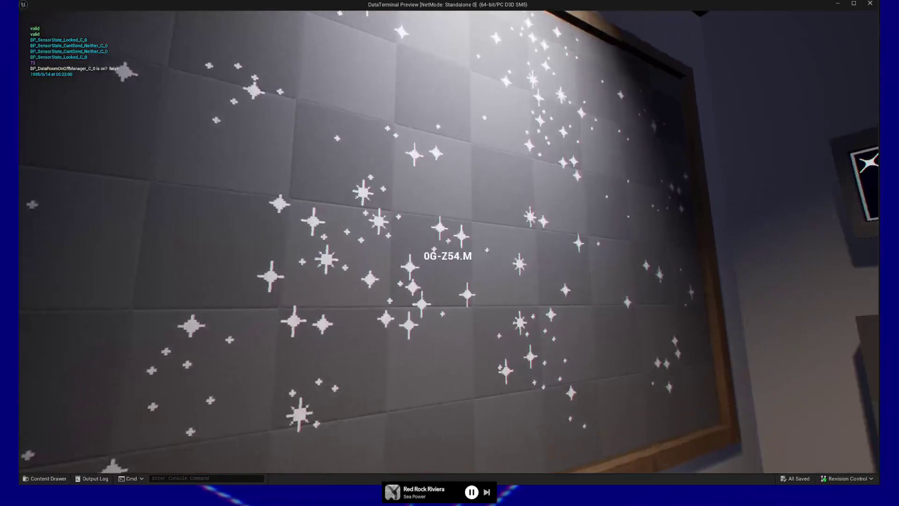
{"action": "key", "text": "Escape"}
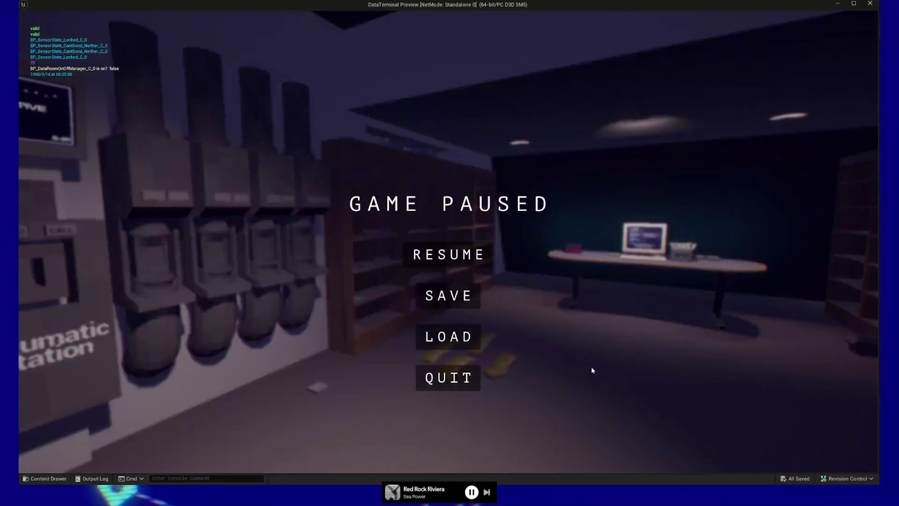
{"action": "left_click", "coordinate": [455, 385]}
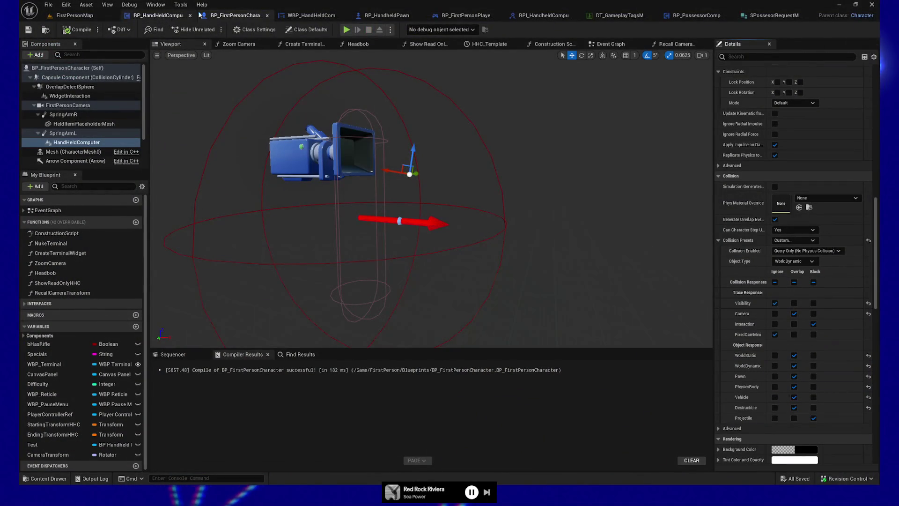
Step: Delete the upper Horizontal Box of buttons and center the remaining row horizontally
{"action": "left_click", "coordinate": [323, 20]}
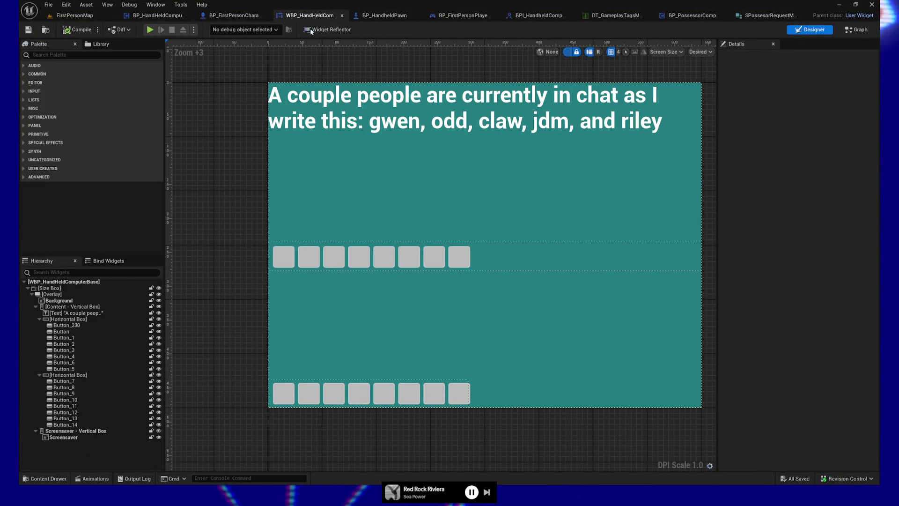
{"action": "left_click", "coordinate": [69, 320]}
{"action": "right_click", "coordinate": [69, 321]}
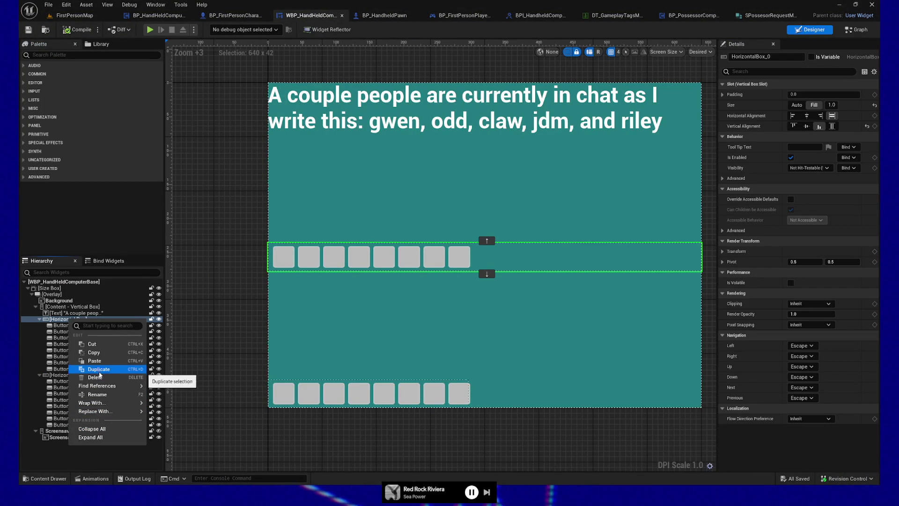
{"action": "left_click", "coordinate": [95, 377]}
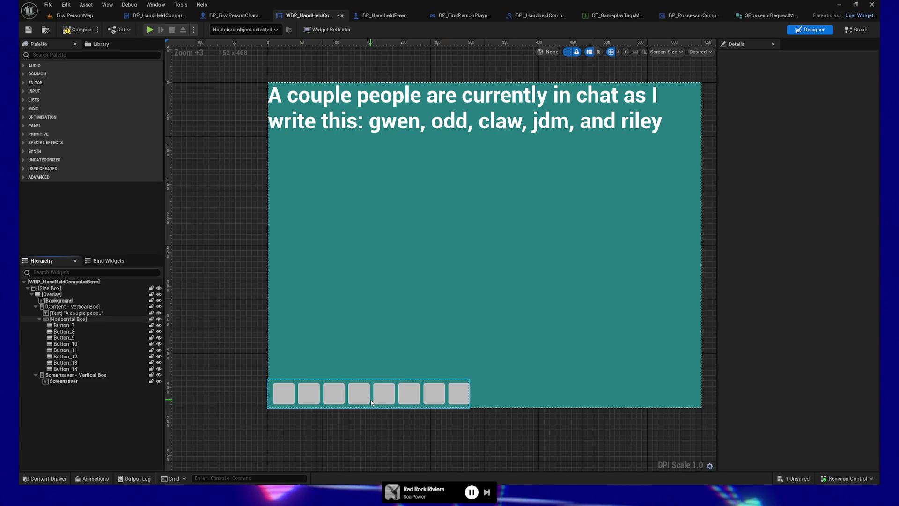
{"action": "left_click", "coordinate": [89, 319]}
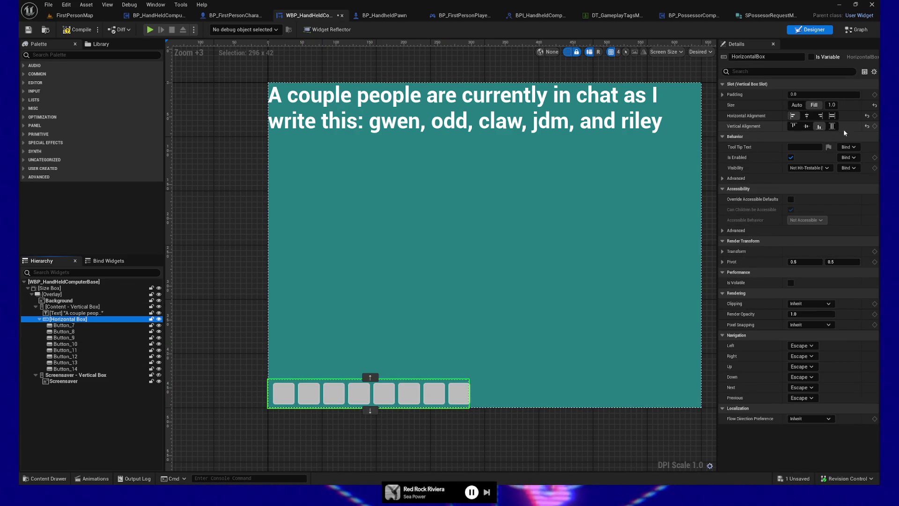
{"action": "left_click", "coordinate": [807, 117]}
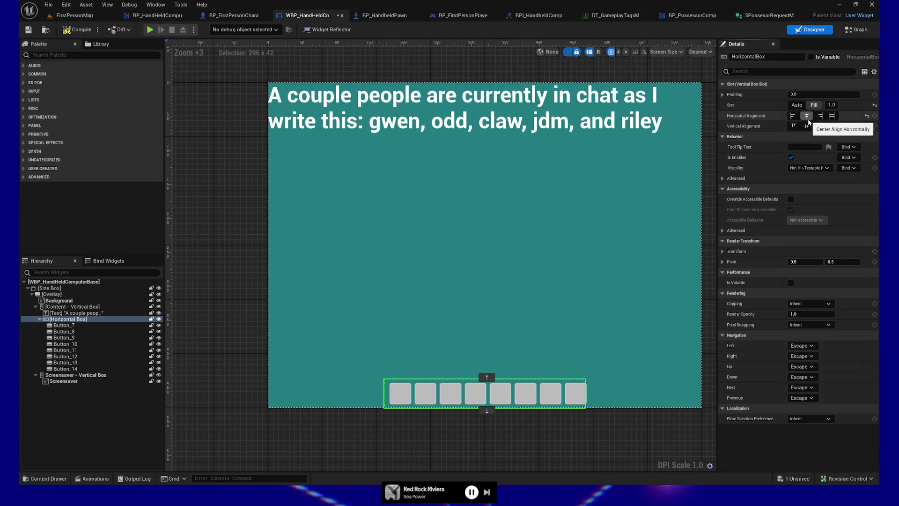
Step: Select Button_7 through Button_14 and adjust their padding and horizontal alignment
{"action": "left_click", "coordinate": [64, 326]}
{"action": "left_click", "coordinate": [65, 363], "text": "shift"}
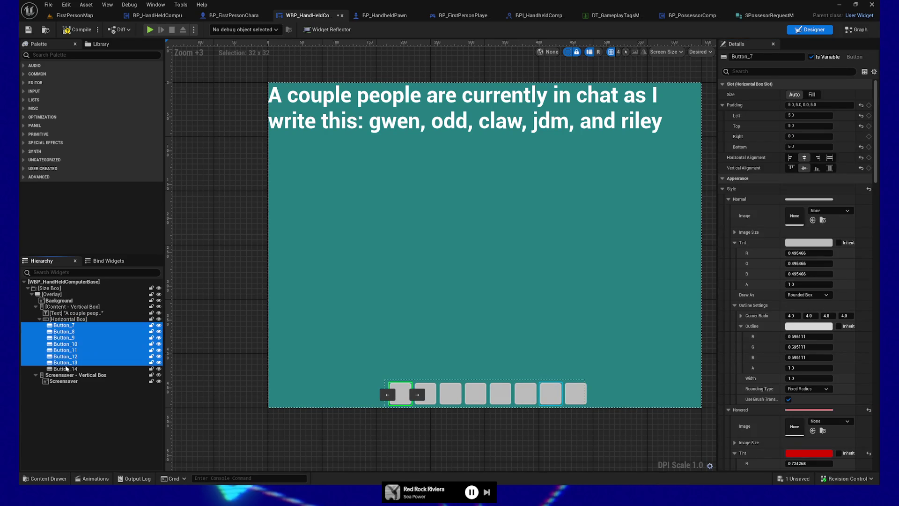
{"action": "left_click", "coordinate": [61, 370], "text": "shift"}
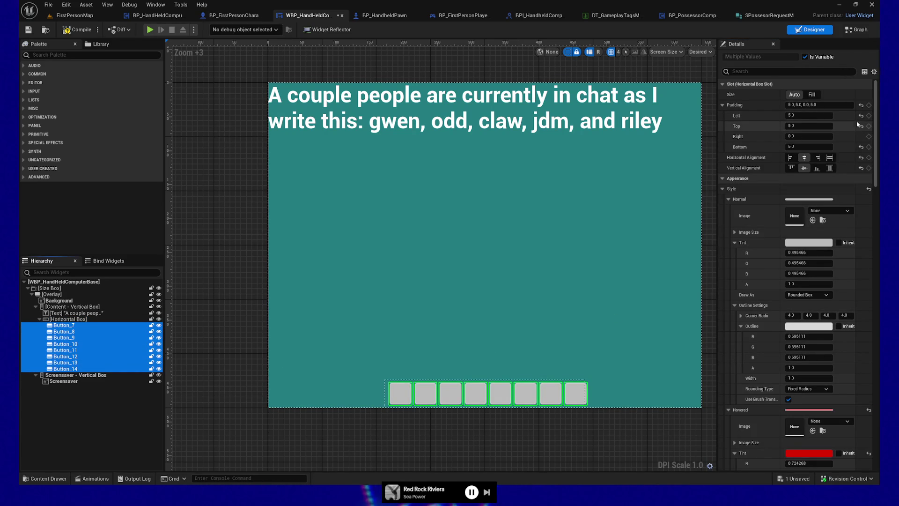
{"action": "left_click", "coordinate": [786, 104]}
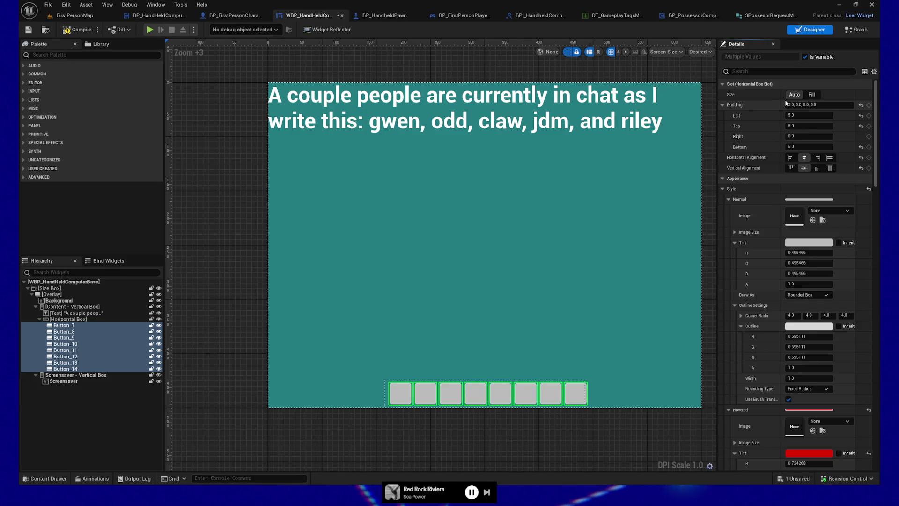
{"action": "left_click", "coordinate": [818, 159]}
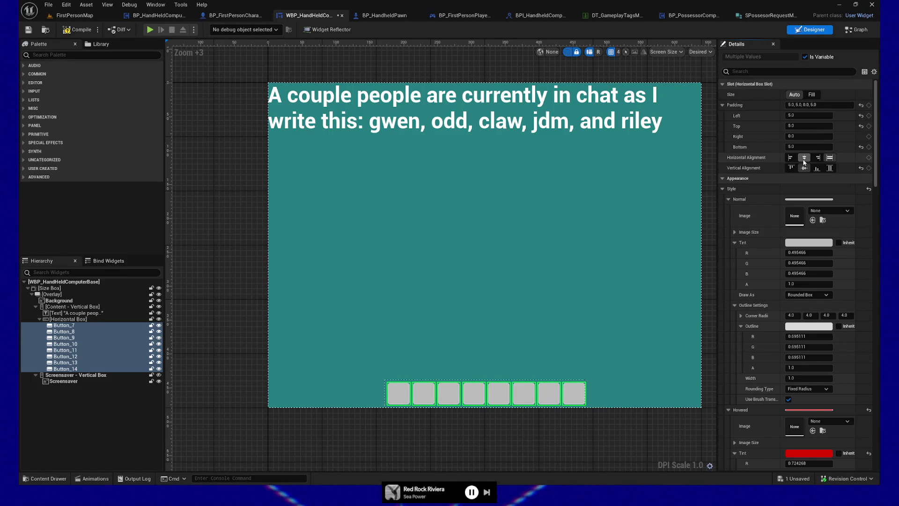
{"action": "left_click", "coordinate": [800, 136]}
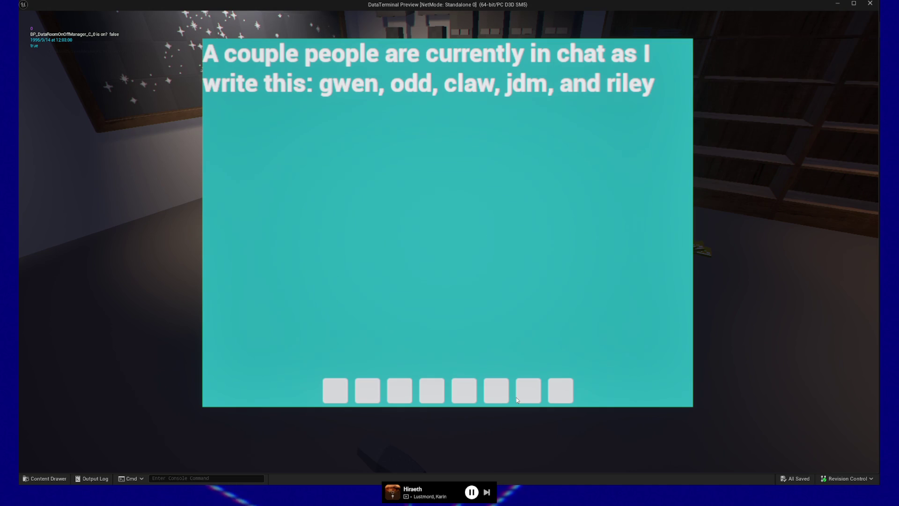
Step: Test a centered-row button, quit the preview, and inspect the Button_14 variable
{"action": "left_click", "coordinate": [516, 398]}
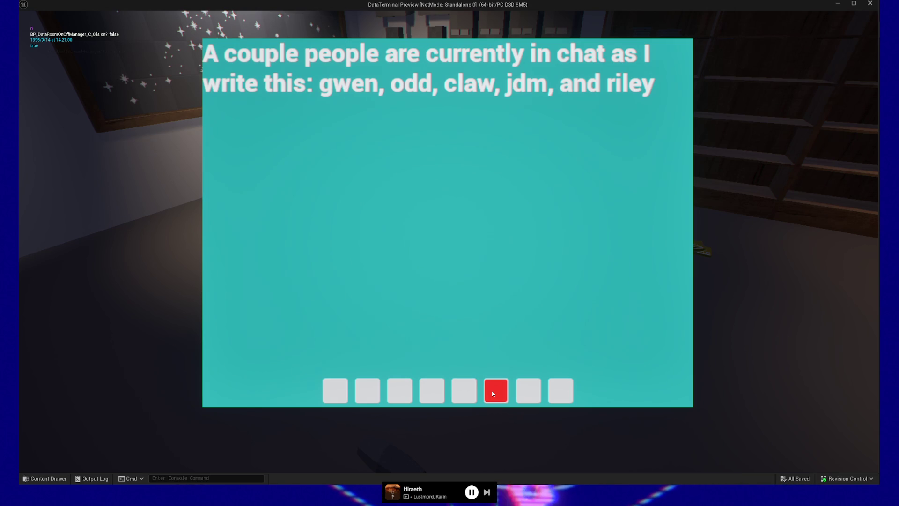
{"action": "key", "text": "Escape"}
{"action": "key", "text": "Escape"}
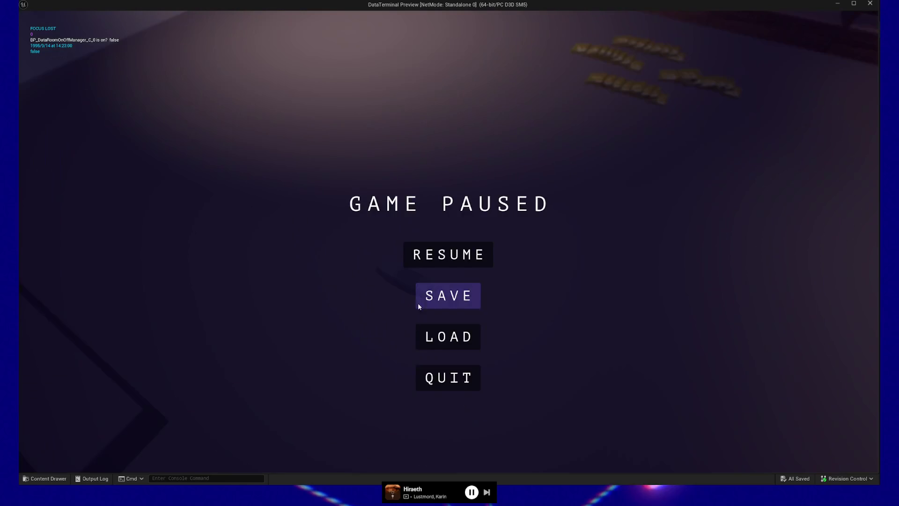
{"action": "left_click", "coordinate": [446, 366]}
{"action": "left_click", "coordinate": [40, 212]}
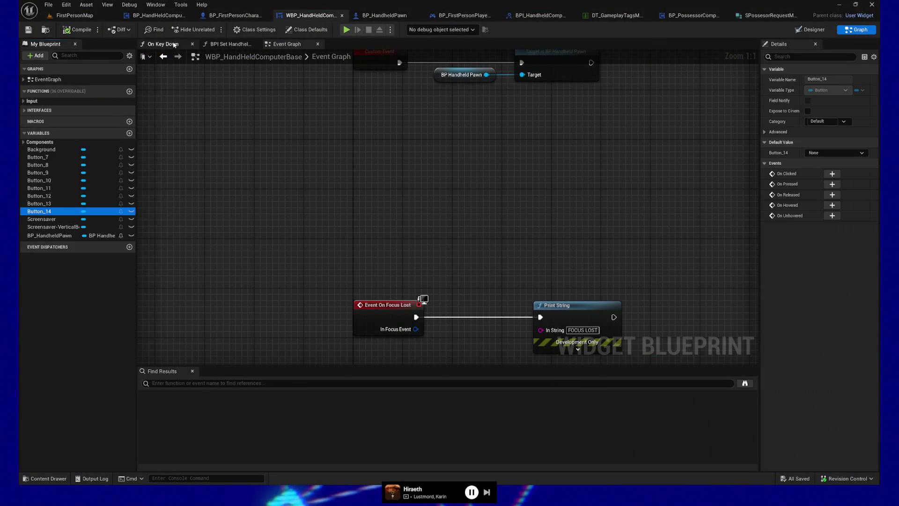
Step: Delete Button_13 and Button_14 from the widget's button row in the Designer
{"action": "left_click", "coordinate": [812, 29]}
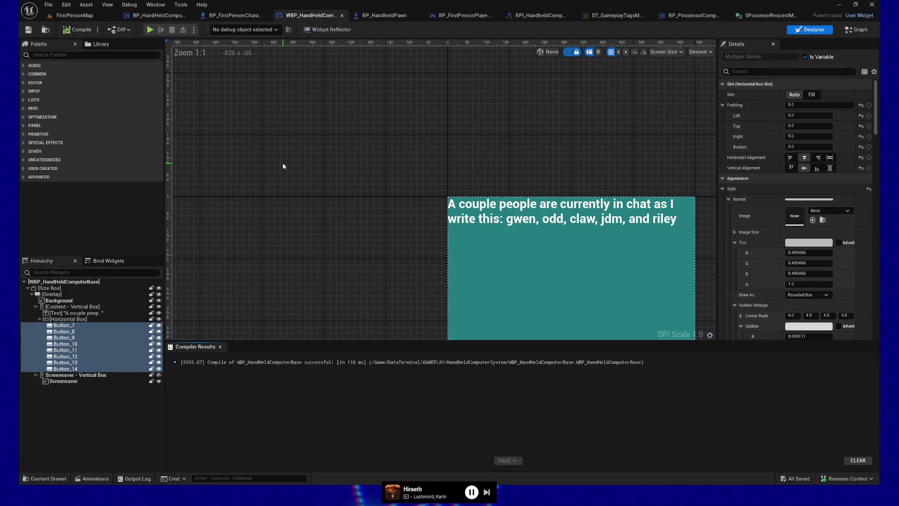
{"action": "left_click_drag", "start_coordinate": [397, 196], "coordinate": [299, 96]}
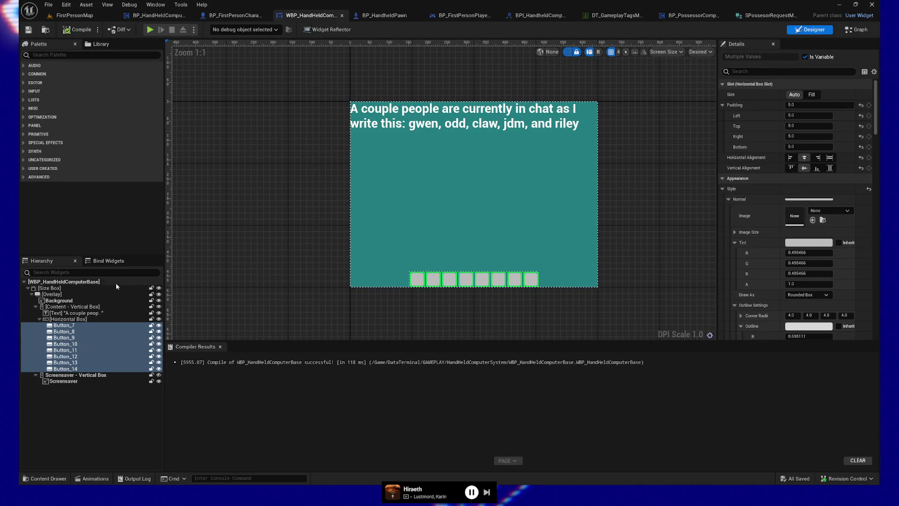
{"action": "left_click", "coordinate": [59, 327]}
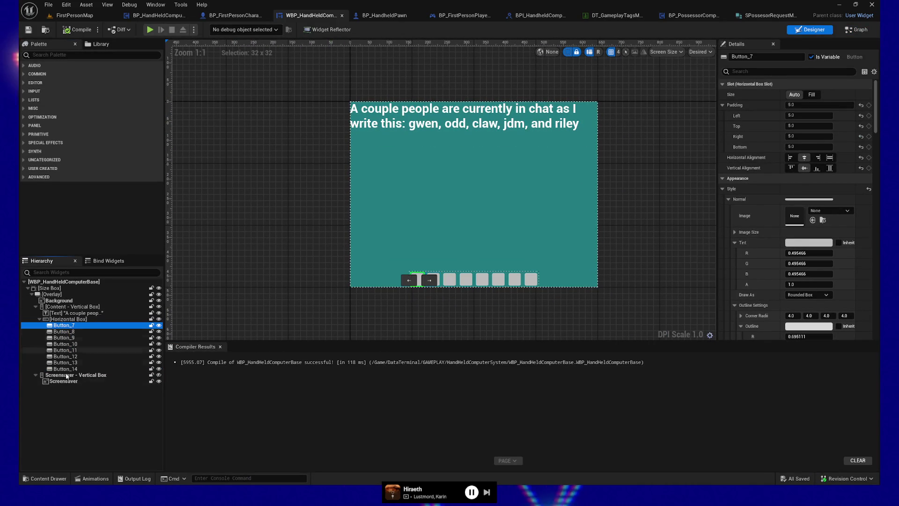
{"action": "left_click", "coordinate": [70, 370]}
{"action": "left_click", "coordinate": [63, 362], "text": "ctrl"}
{"action": "right_click", "coordinate": [70, 366]}
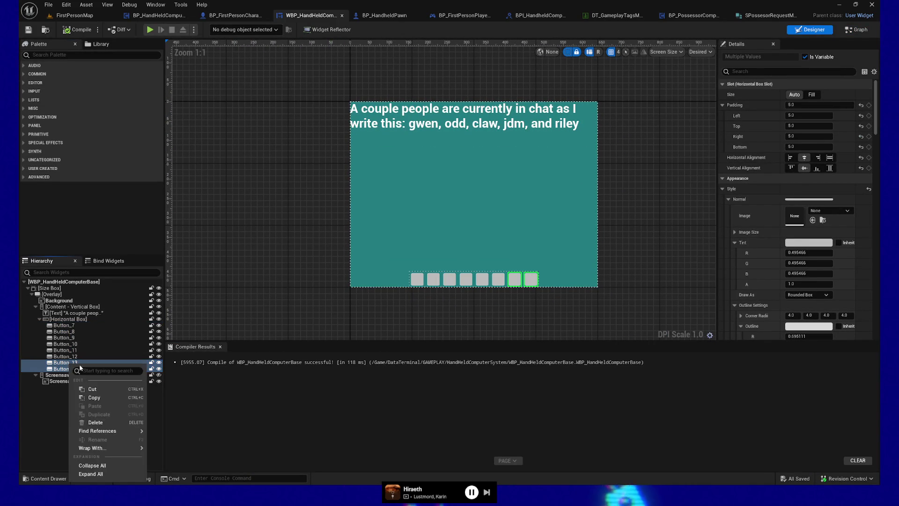
{"action": "mouse_move", "coordinate": [92, 448]}
{"action": "left_click", "coordinate": [95, 423]}
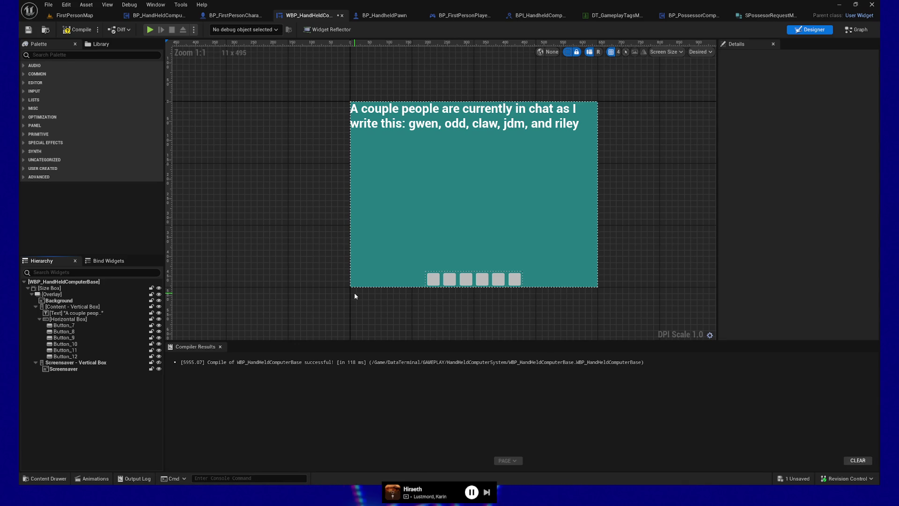
Step: Compile and save the widget blueprint, then return to BP_FirstPersonCharacter
{"action": "left_click", "coordinate": [78, 29]}
{"action": "key", "text": "ctrl+s"}
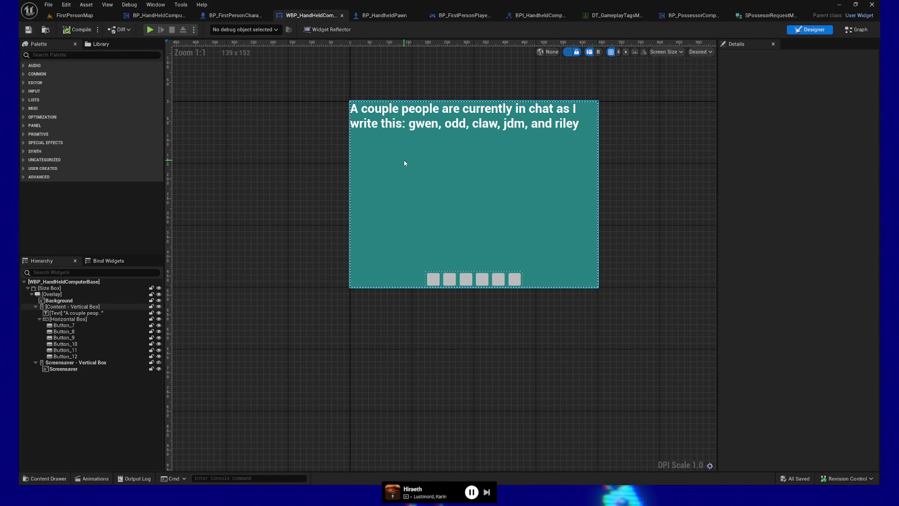
{"action": "left_click", "coordinate": [235, 15]}
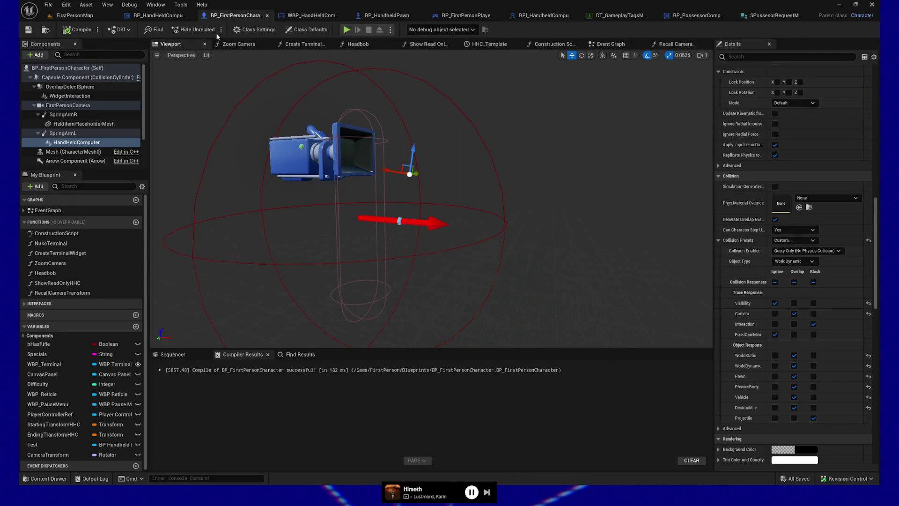
Step: Bring up the BP_HandheldPawn blueprint to look it over
{"action": "left_click", "coordinate": [387, 15]}
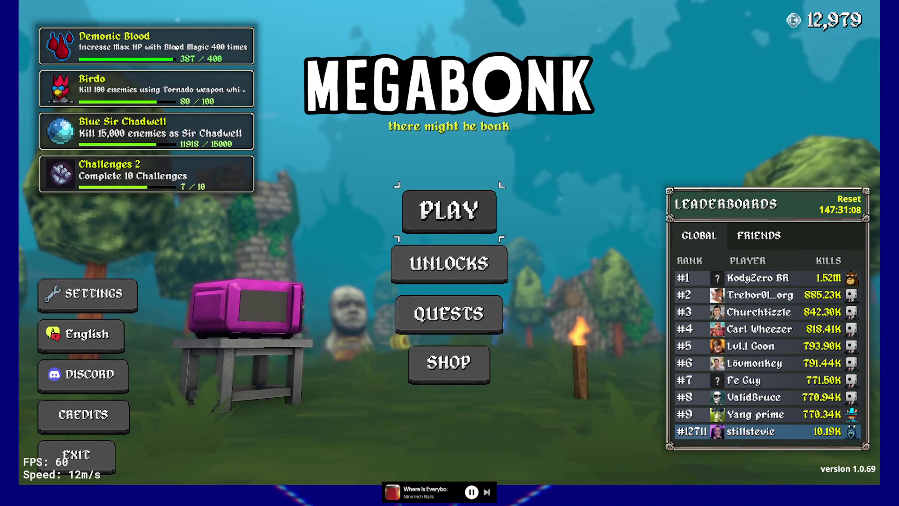
Step: Advance from the main menu through character selection with Noelle confirmed
{"action": "key", "text": "Return"}
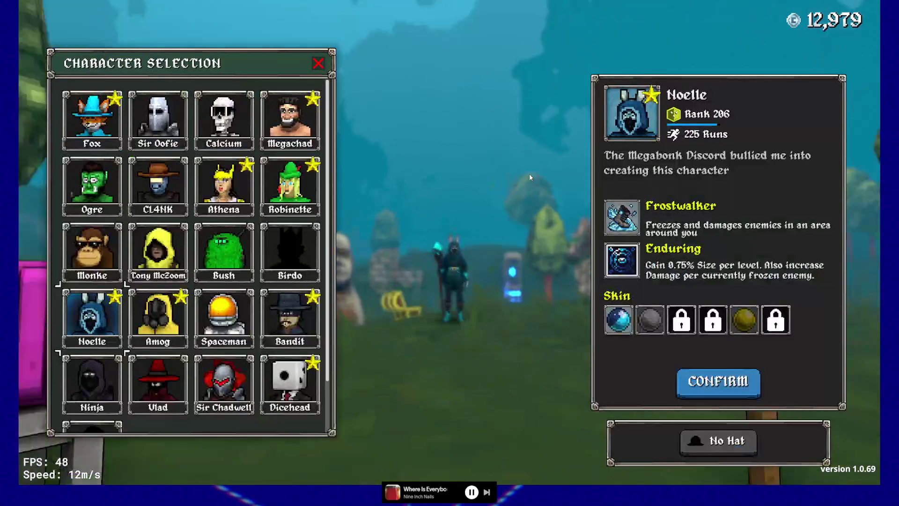
{"action": "key", "text": "Return"}
{"action": "key", "text": "Return"}
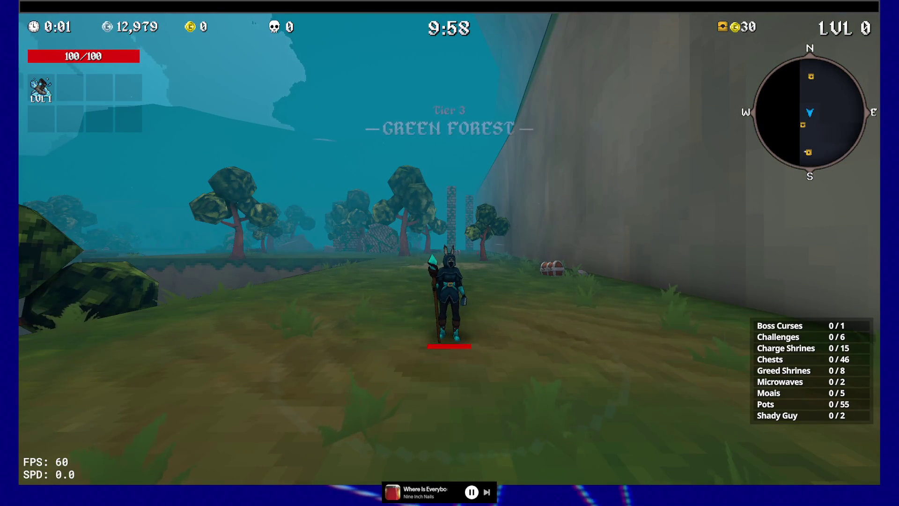
Step: Run along the forest cliff killing goblins and take the XP Tome upgrade
{"action": "key", "text": "w"}
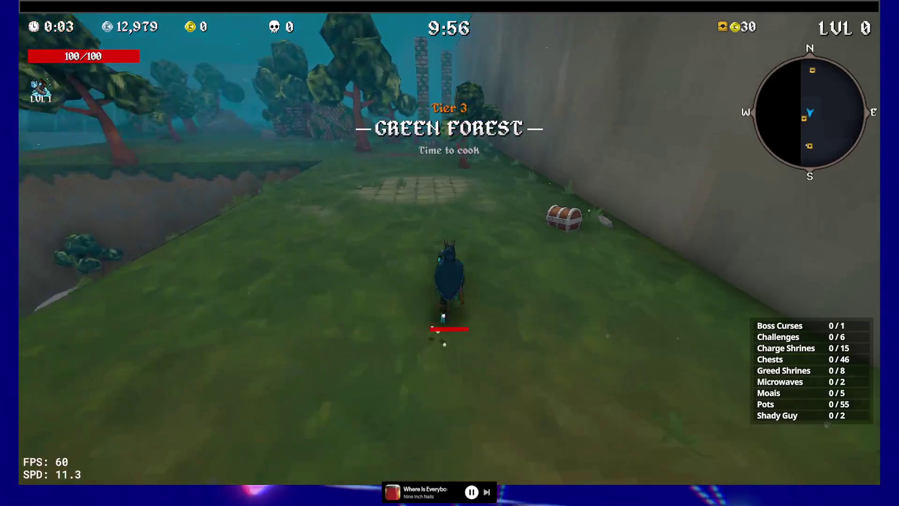
{"action": "key", "text": "Tab"}
{"action": "key", "text": "Tab"}
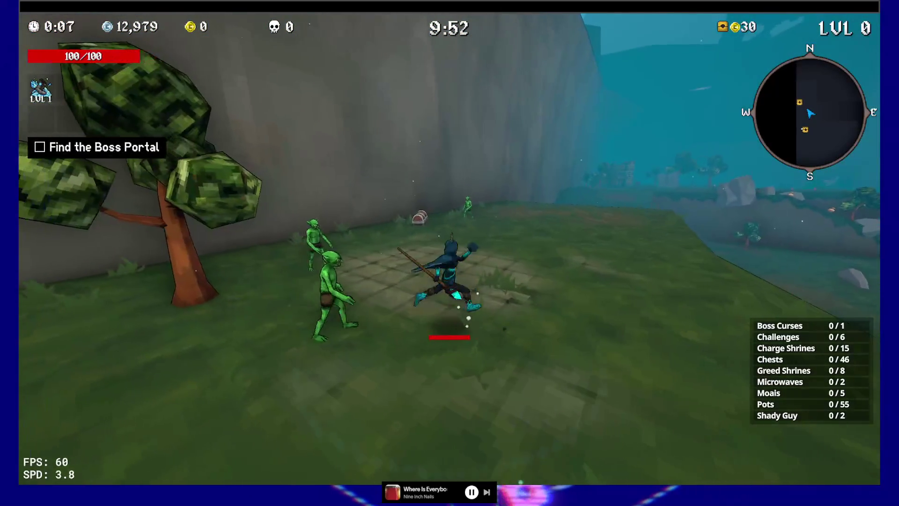
{"action": "key", "text": "w"}
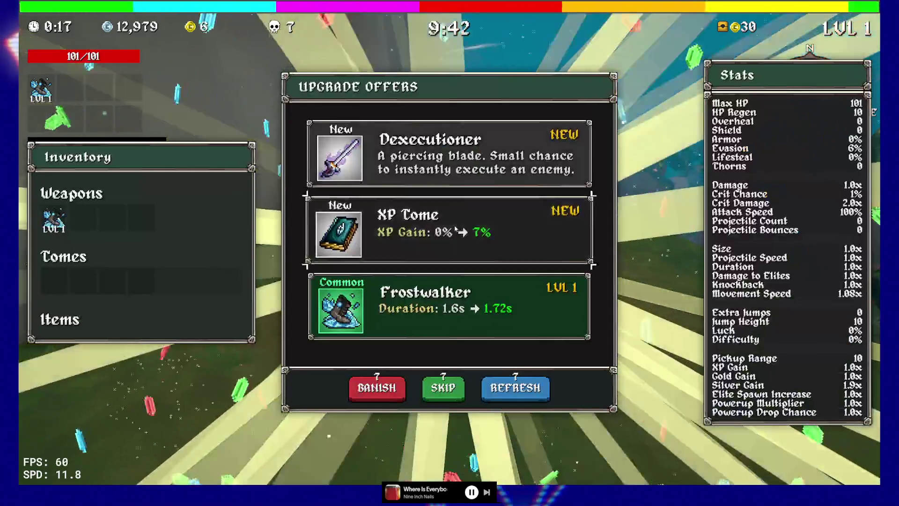
{"action": "left_click", "coordinate": [446, 211]}
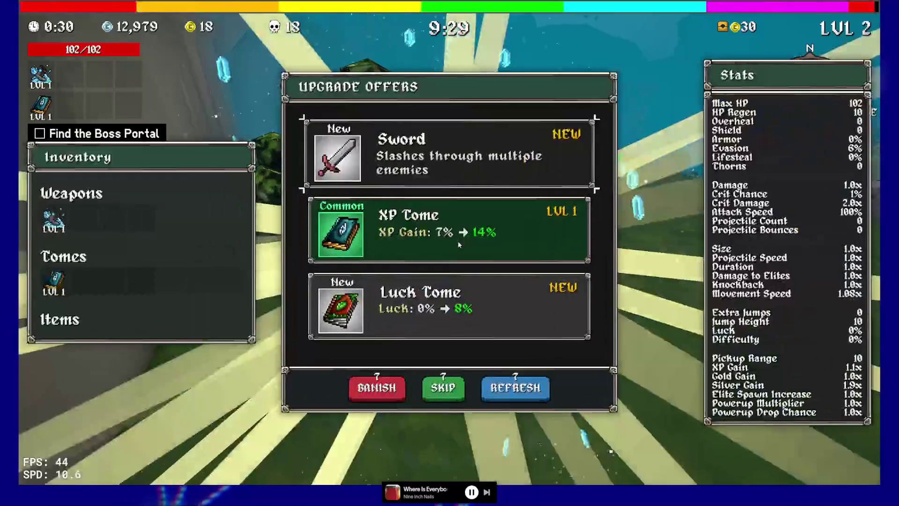
Step: Take the Luck Tome, Cursed Tome and Chaos Tome in successive upgrade offers
{"action": "left_click", "coordinate": [449, 307]}
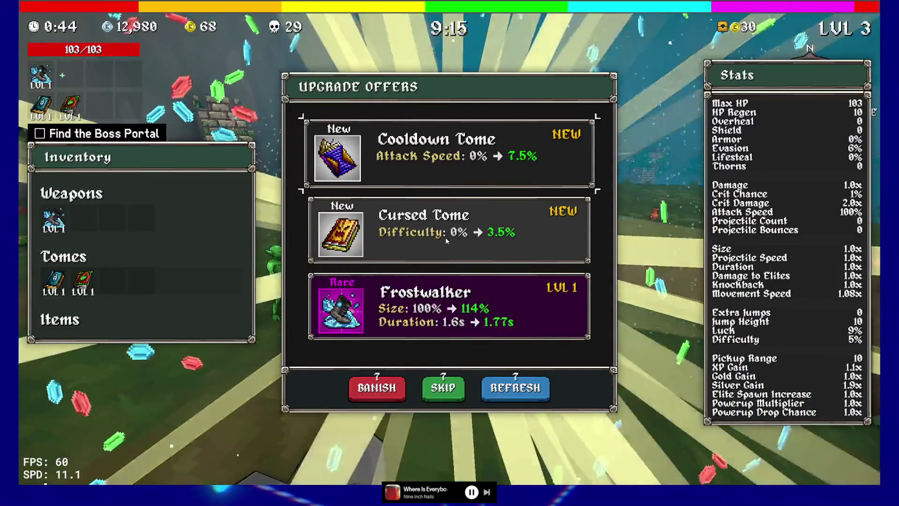
{"action": "left_click", "coordinate": [445, 237]}
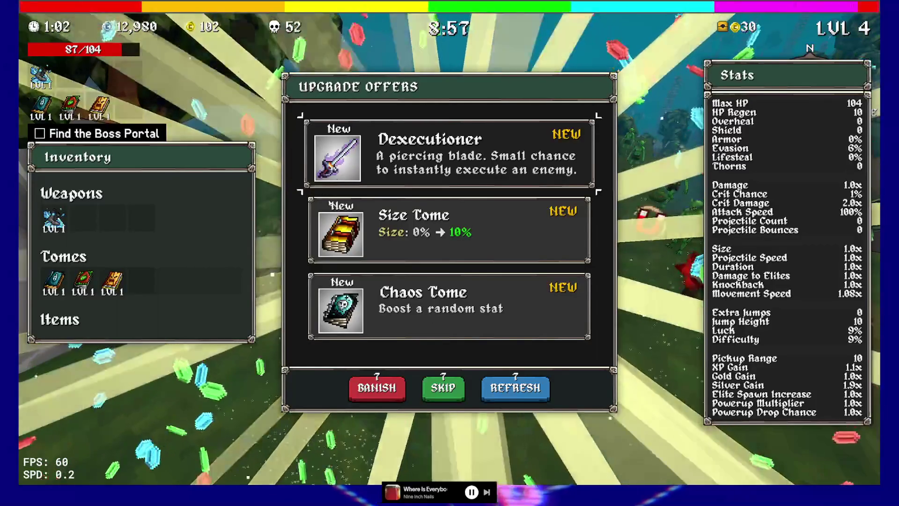
{"action": "left_click", "coordinate": [450, 306]}
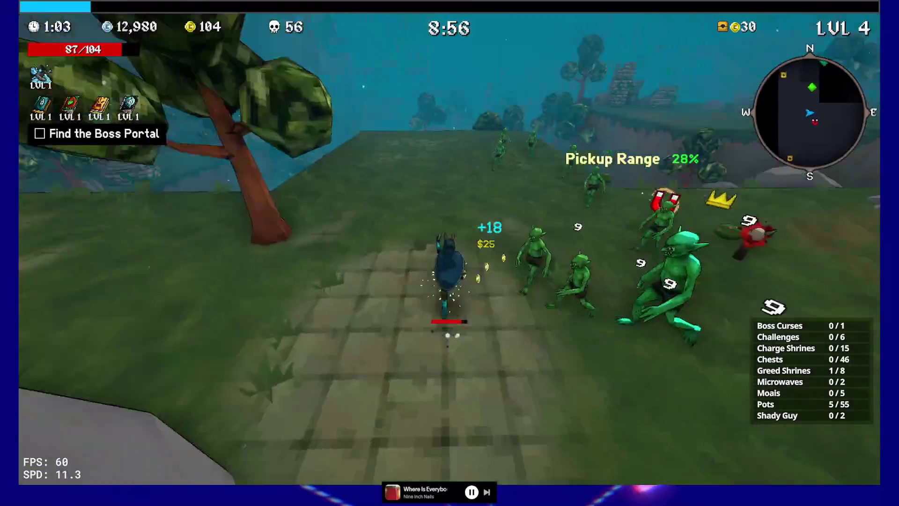
Step: Run through the goblins to the Shady Guy and buy Feathers from his shop
{"action": "key", "text": "w"}
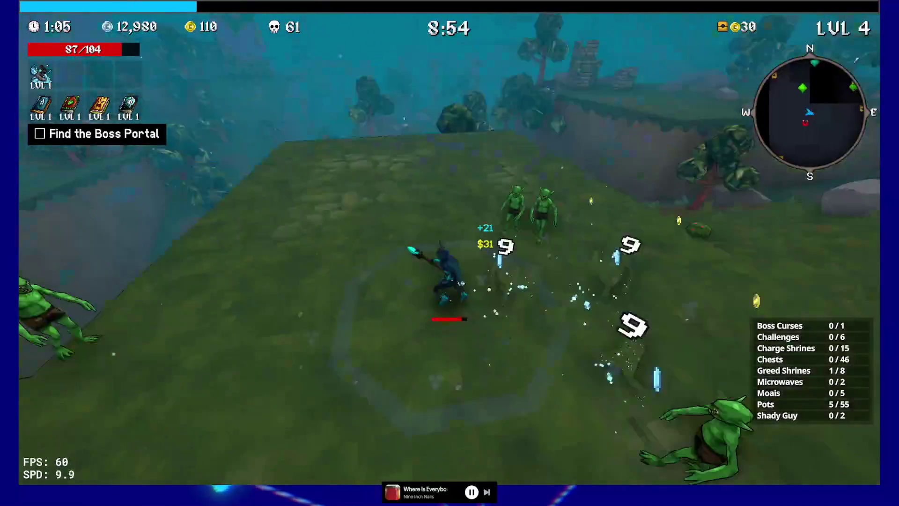
{"action": "key", "text": "w"}
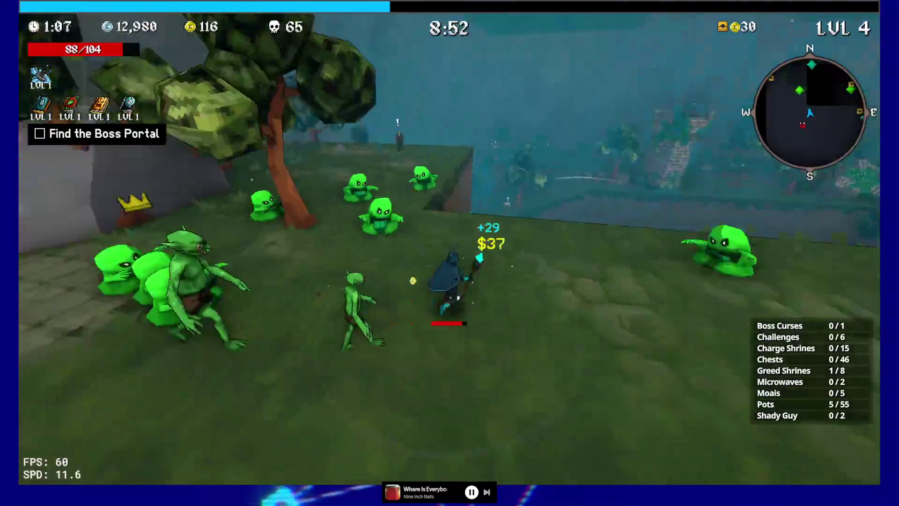
{"action": "key", "text": "w"}
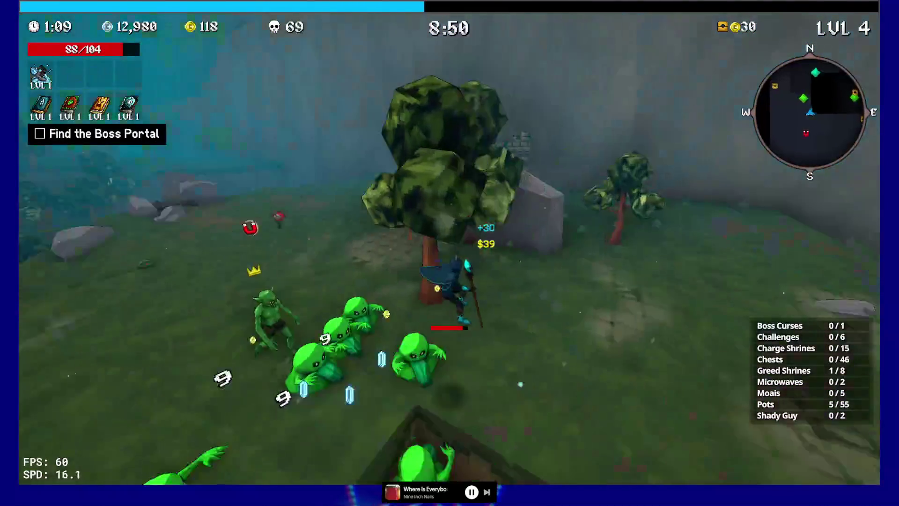
{"action": "key", "text": "w"}
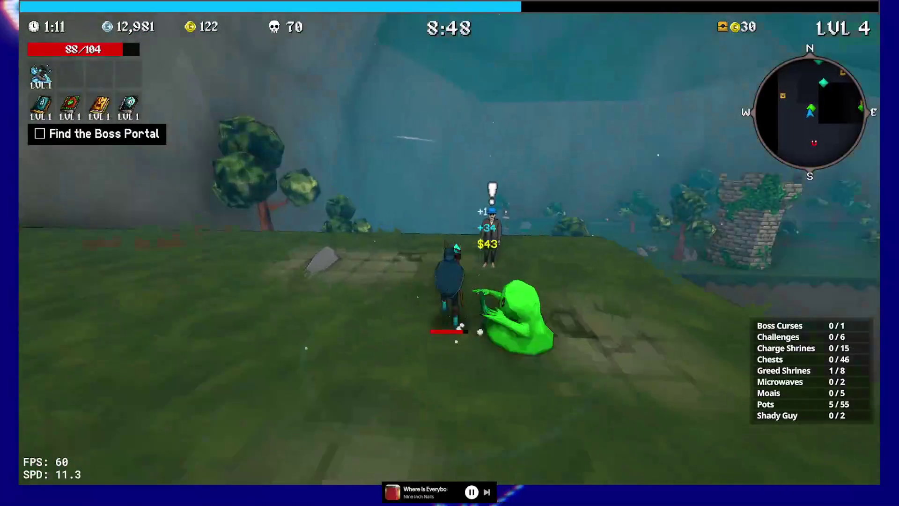
{"action": "key", "text": "e"}
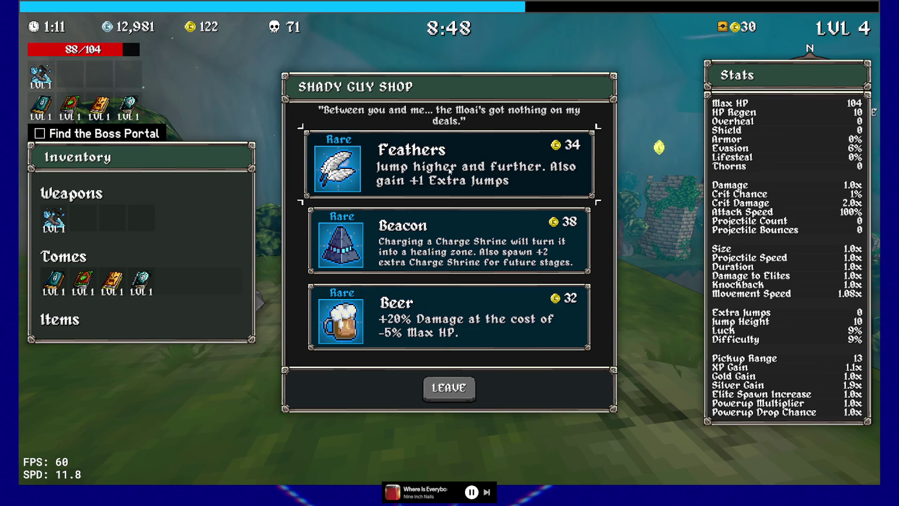
{"action": "left_click", "coordinate": [449, 170]}
Step: Fight slimes through the walled areas, break a pot for gold, and level Cursed Tome to 2
{"action": "key", "text": "w"}
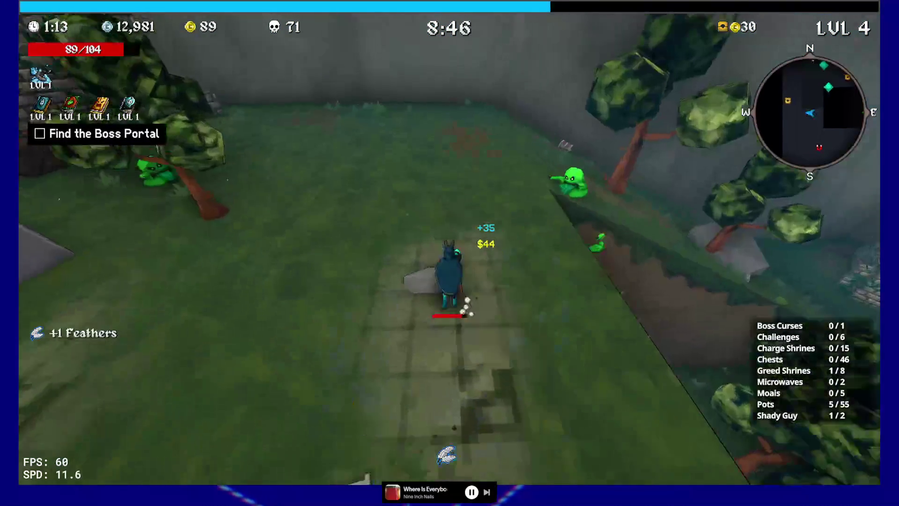
{"action": "key", "text": "w"}
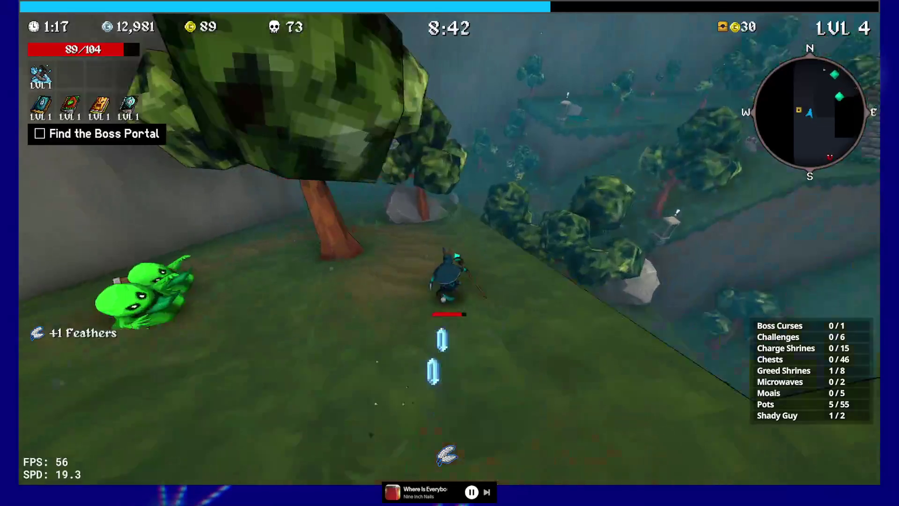
{"action": "key", "text": "w"}
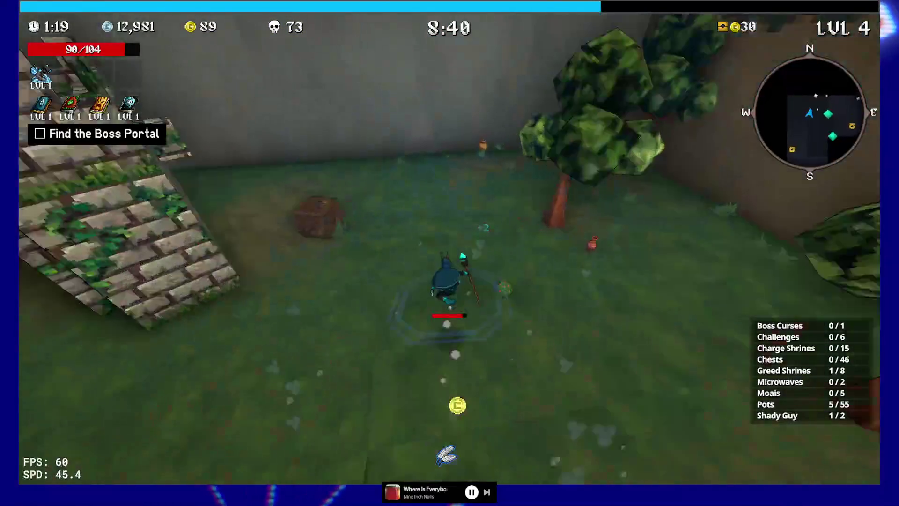
{"action": "key", "text": "w"}
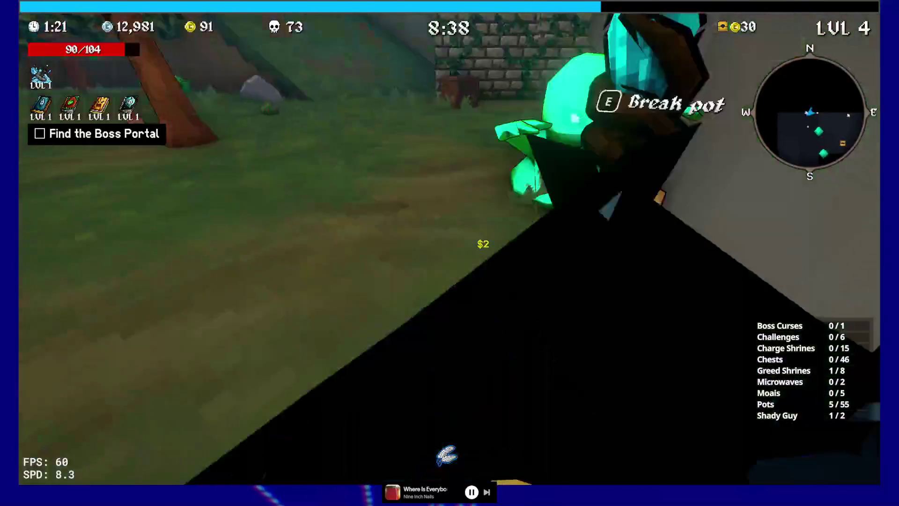
{"action": "key", "text": "w"}
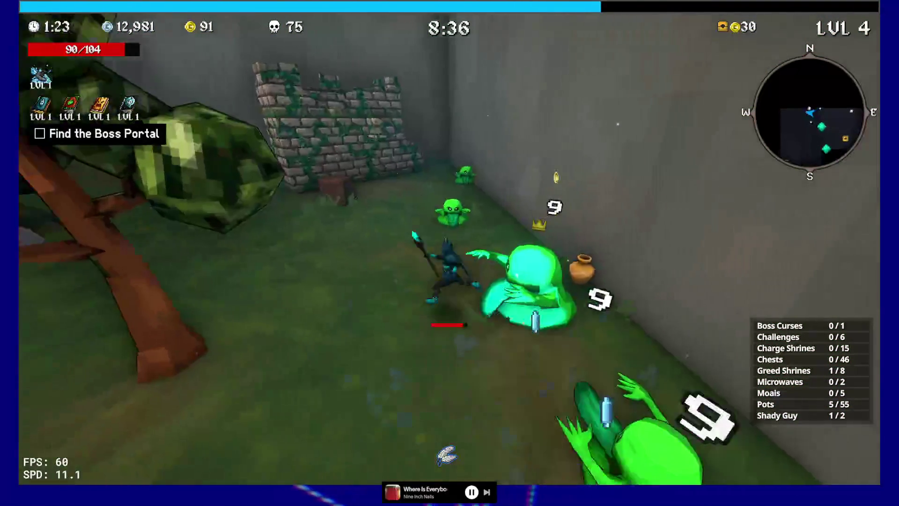
{"action": "key", "text": "w"}
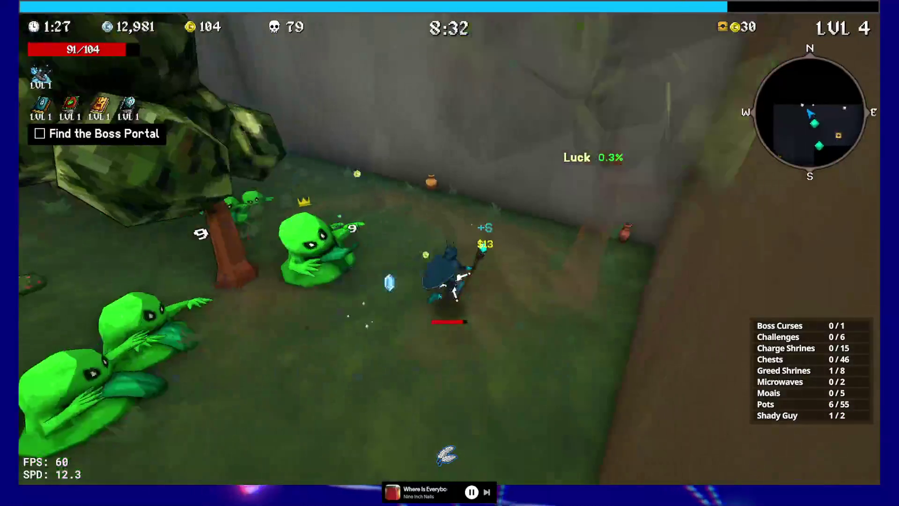
{"action": "key", "text": "w"}
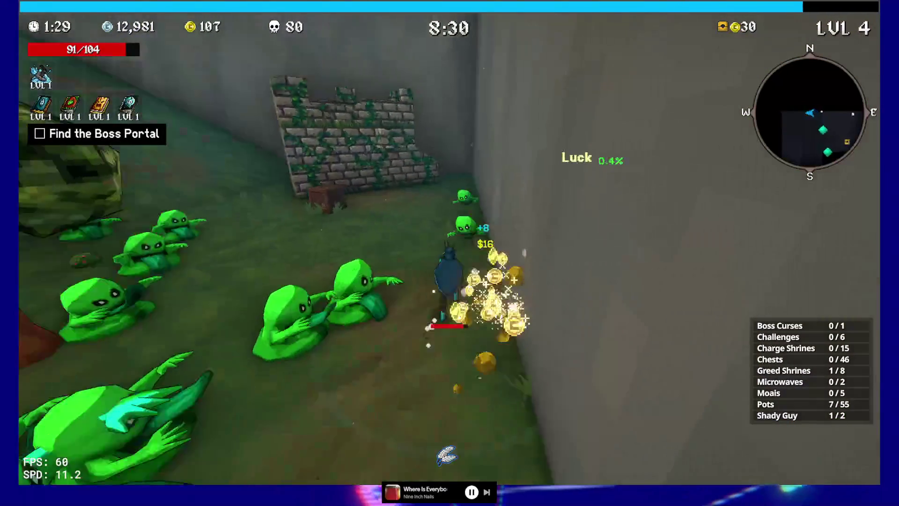
{"action": "key", "text": "w"}
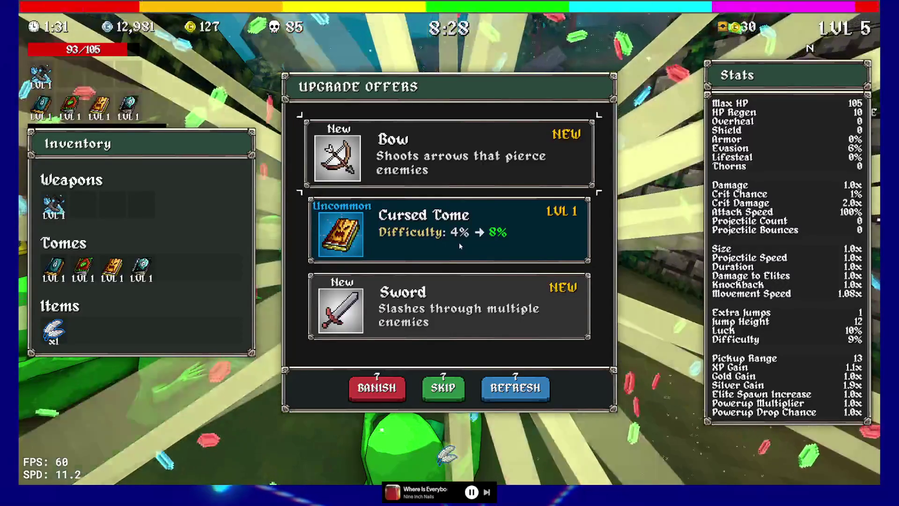
{"action": "left_click", "coordinate": [459, 243]}
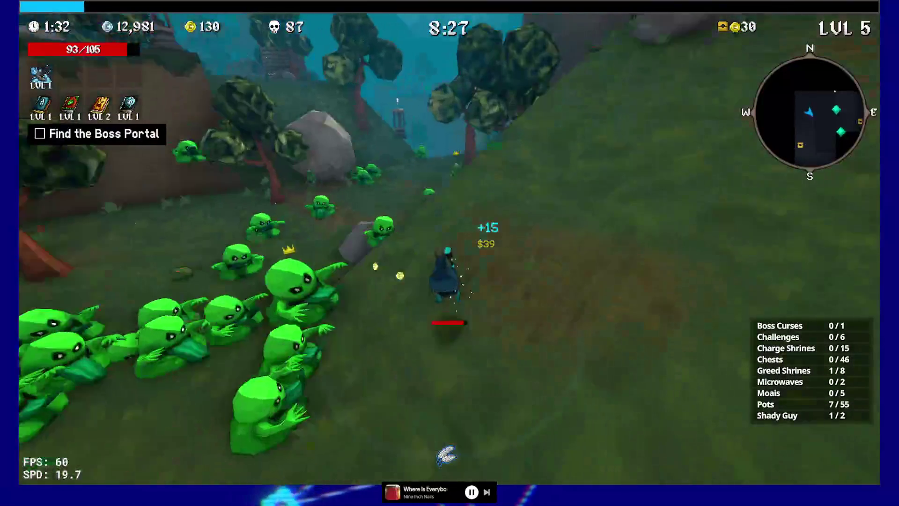
Step: Run past the slime horde along the hillside and stand on the Charge Shrine
{"action": "key", "text": "w"}
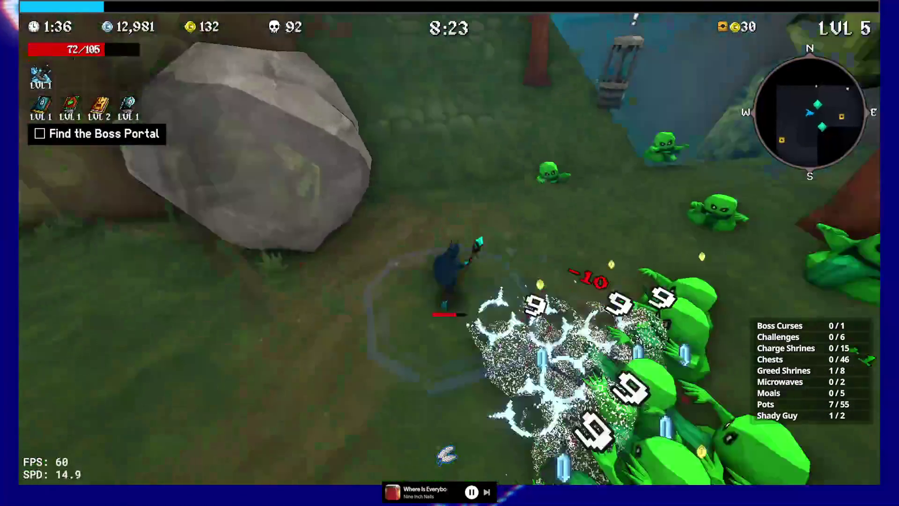
{"action": "key", "text": "w"}
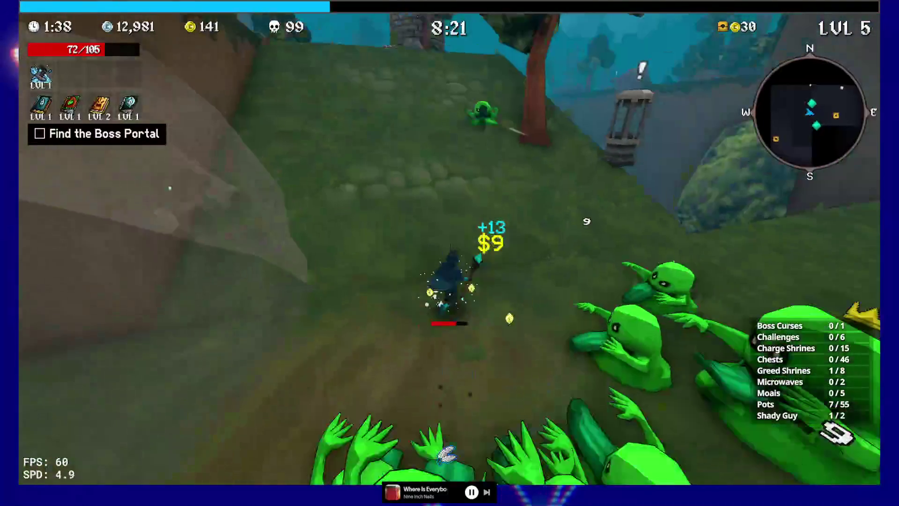
{"action": "key", "text": "w"}
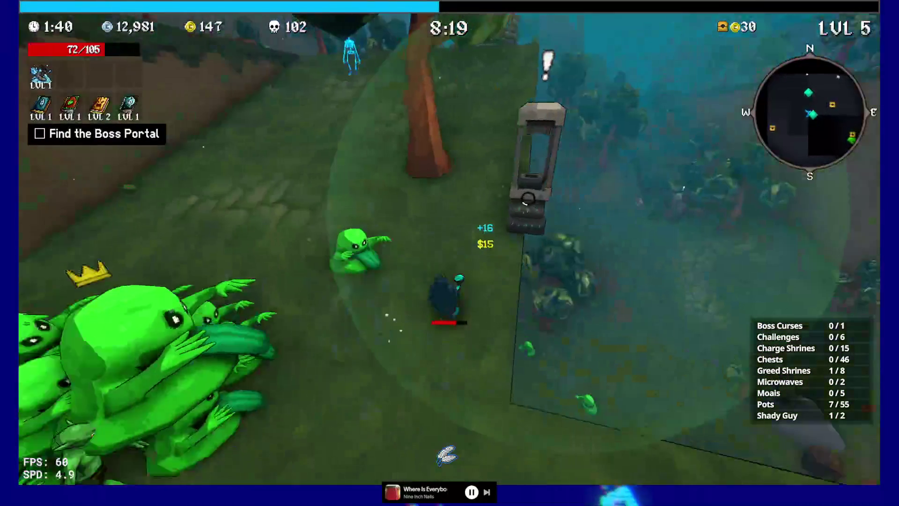
{"action": "key", "text": "w"}
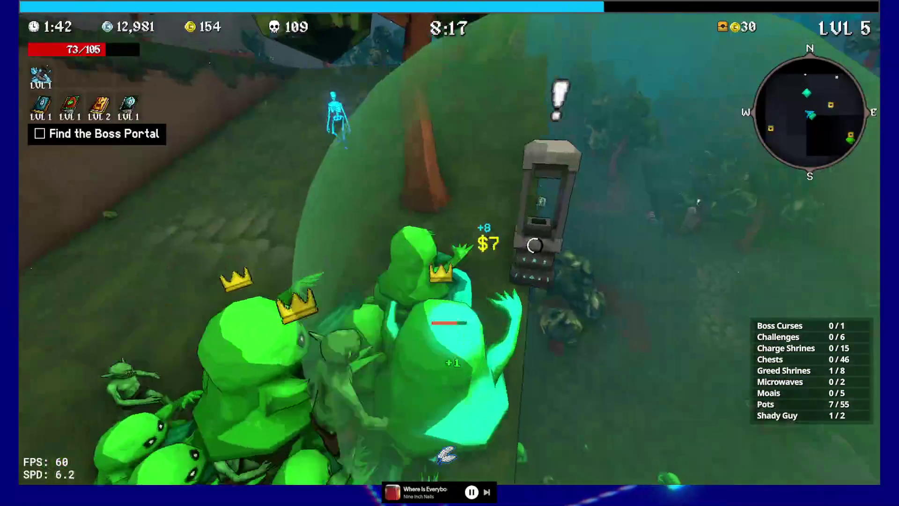
{"action": "key", "text": "w"}
{"action": "key", "text": "w"}
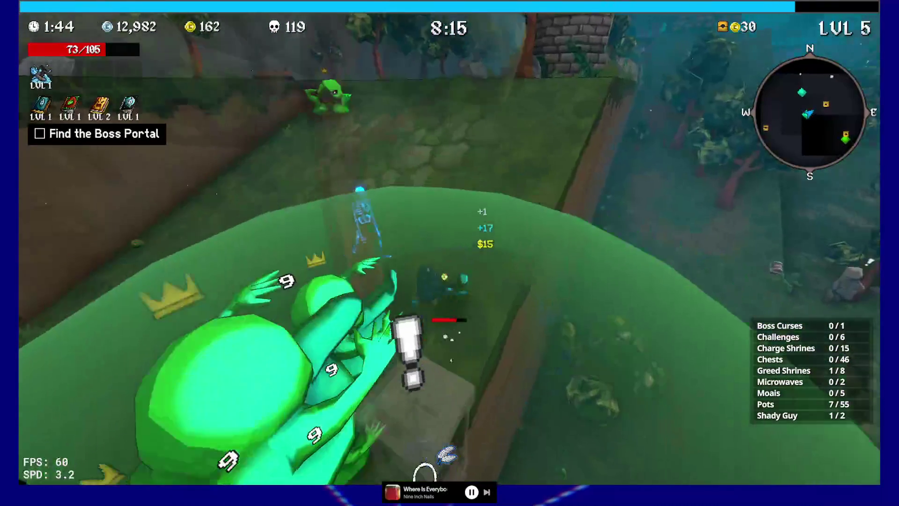
{"action": "key", "text": "w"}
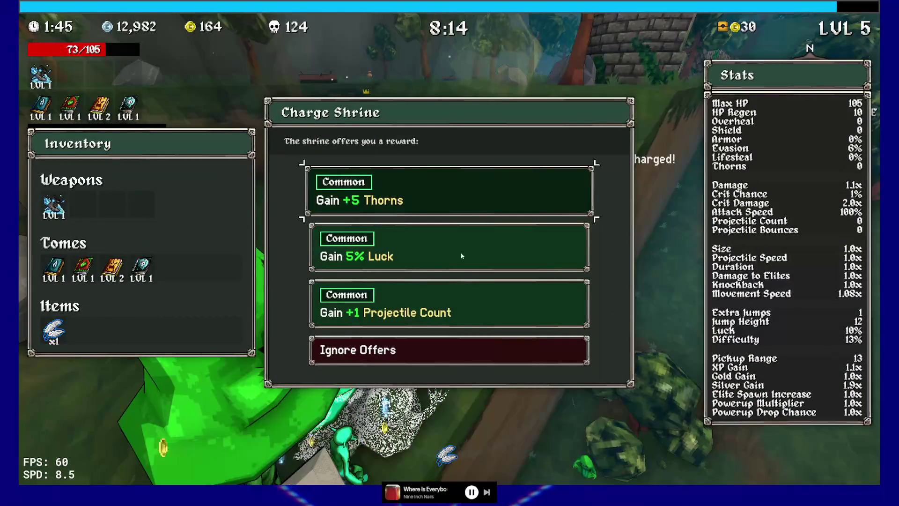
Step: Take +1 Projectile Count, add the Axe and Dice weapons, and open the chest revealing a Clover
{"action": "left_click", "coordinate": [469, 311]}
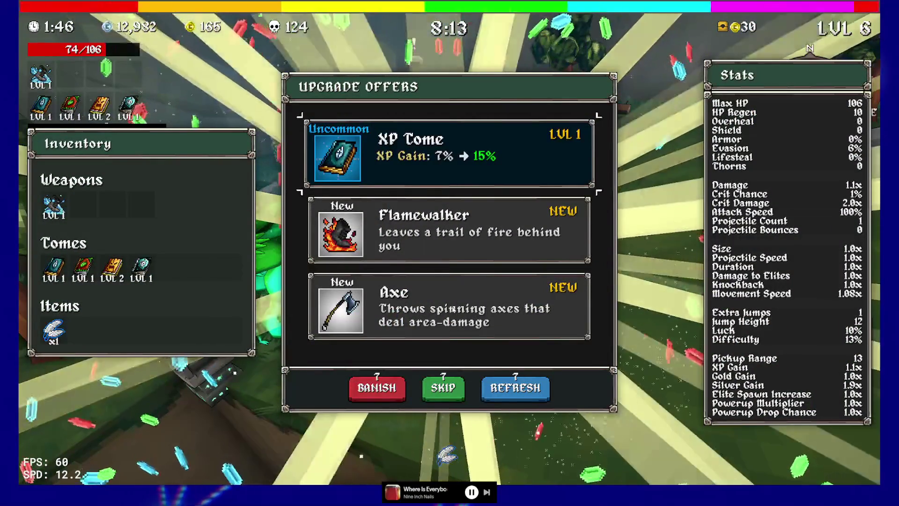
{"action": "left_click", "coordinate": [452, 318]}
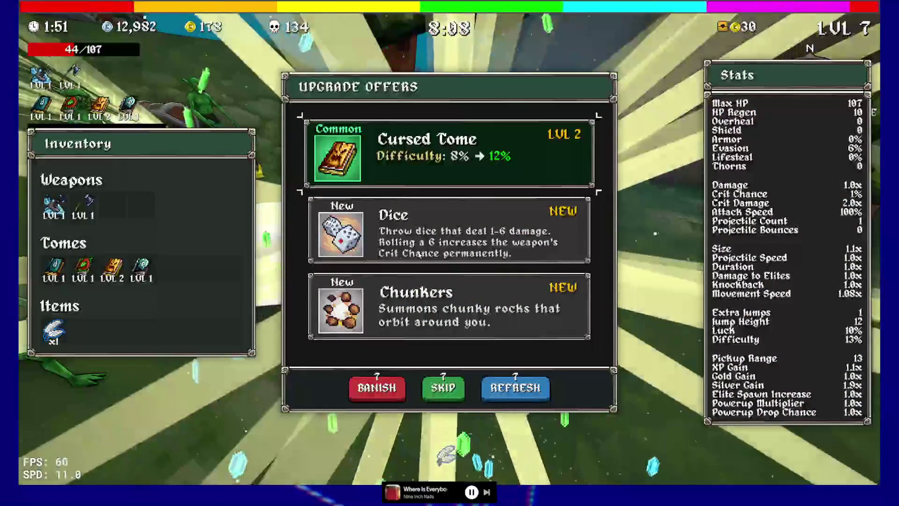
{"action": "left_click", "coordinate": [423, 235]}
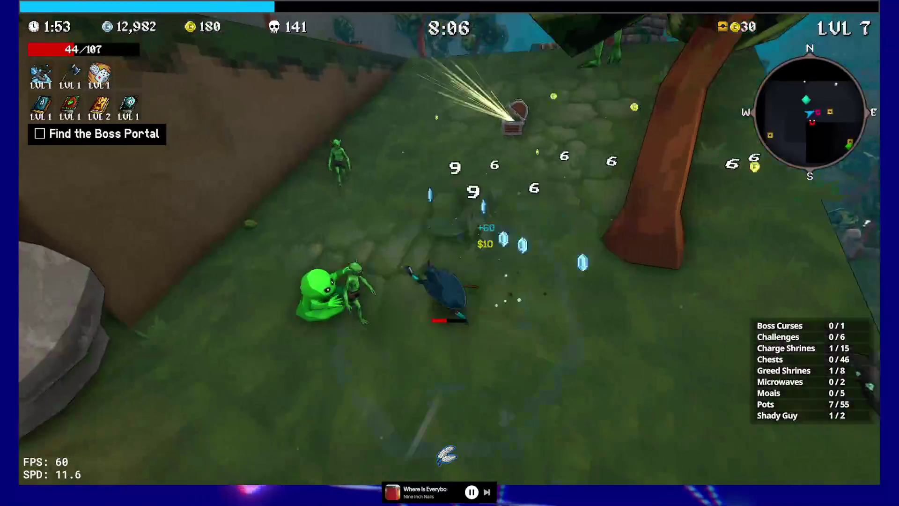
{"action": "key", "text": "e"}
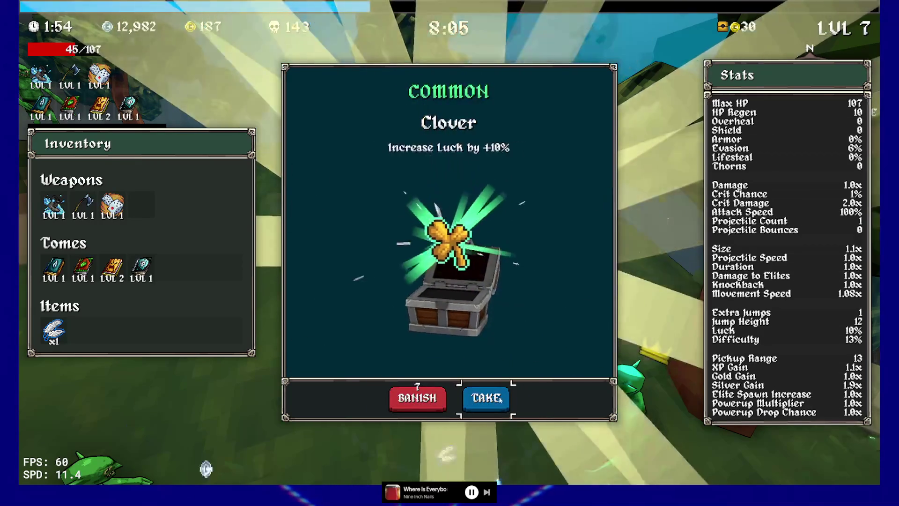
Step: Take the Clover and run along the grey wall past the goblins, breaking a pot
{"action": "left_click", "coordinate": [509, 387]}
{"action": "key", "text": "w"}
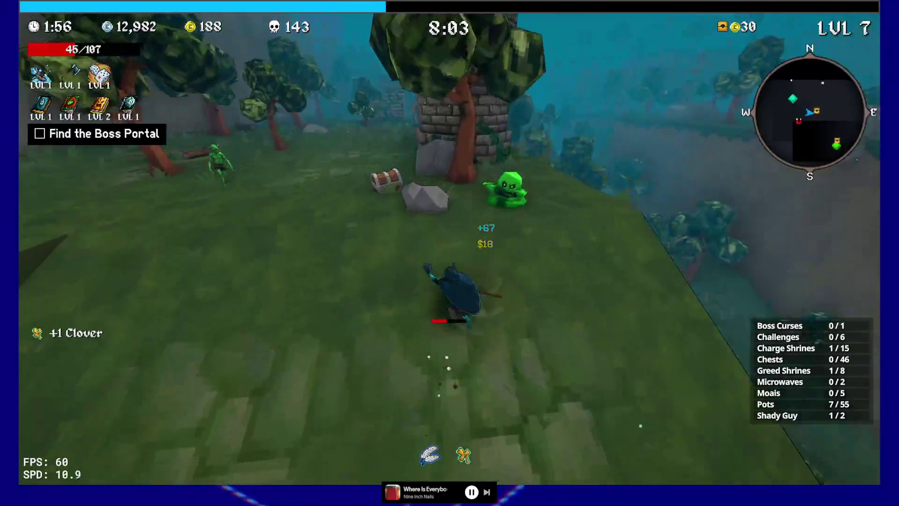
{"action": "key", "text": "w"}
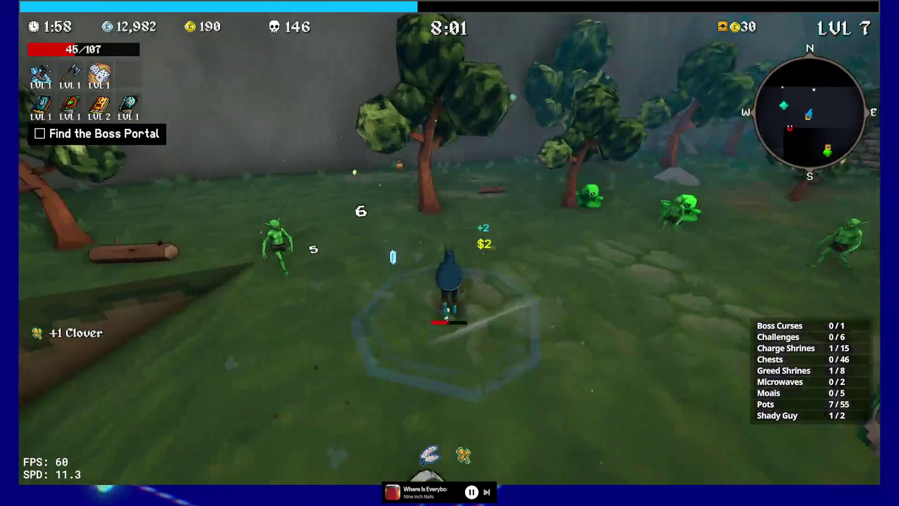
{"action": "key", "text": "w"}
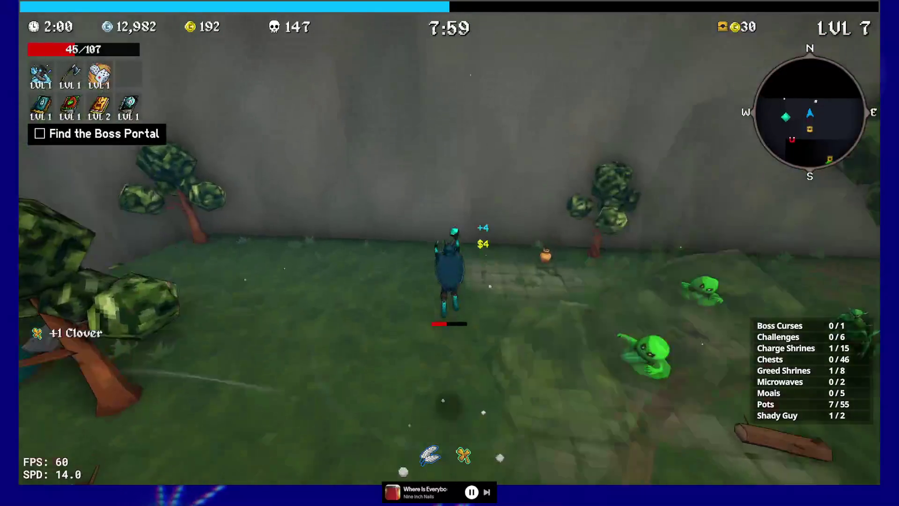
{"action": "key", "text": "w"}
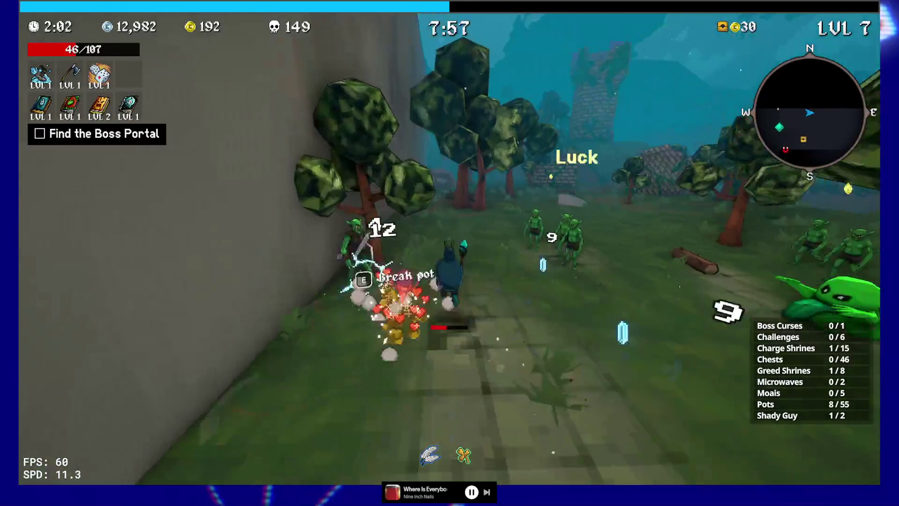
{"action": "key", "text": "w"}
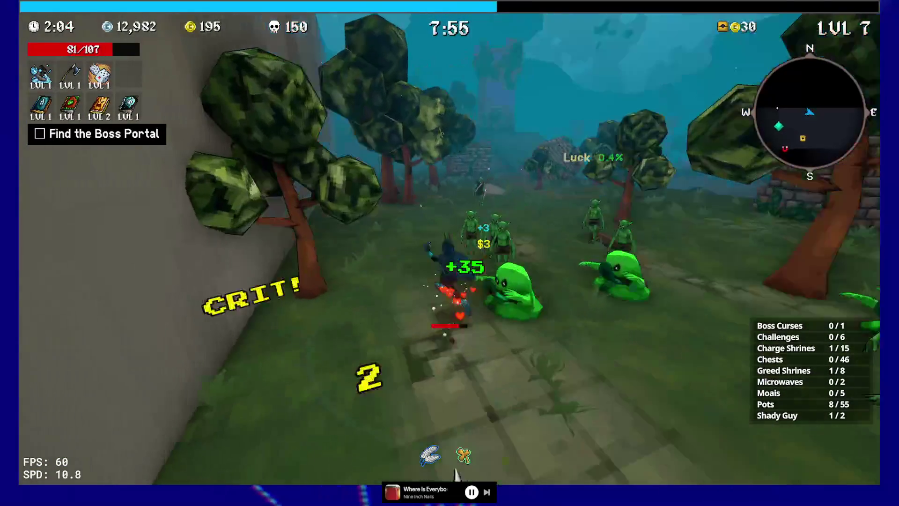
Step: Run through the trees to the next charge shrine and stay in its zone to charge it
{"action": "key", "text": "w"}
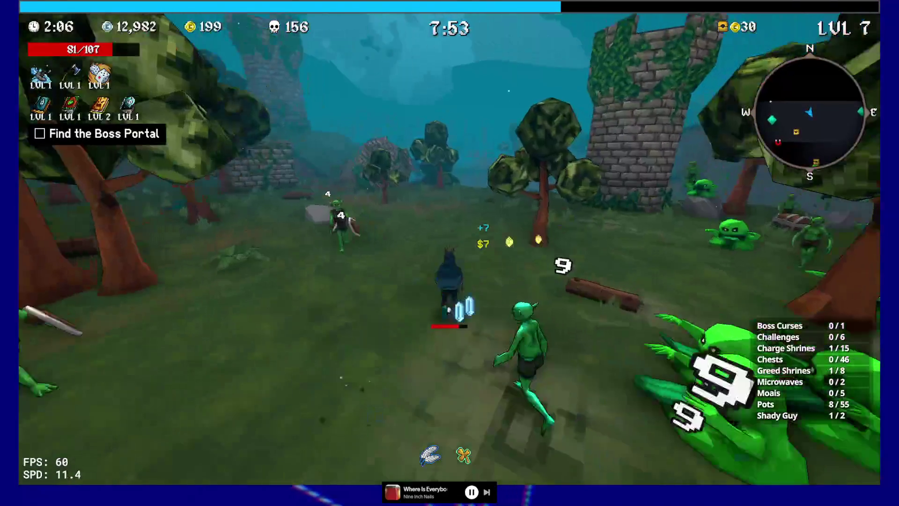
{"action": "key", "text": "w"}
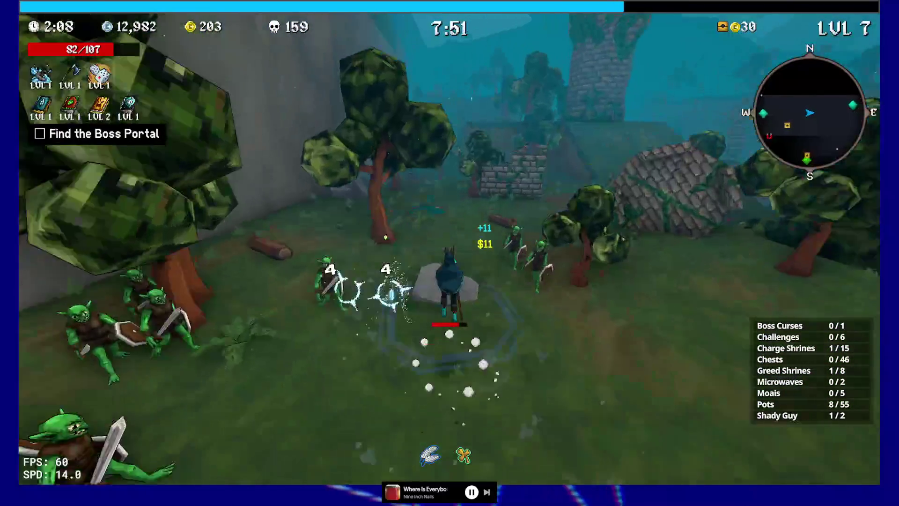
{"action": "key", "text": "w"}
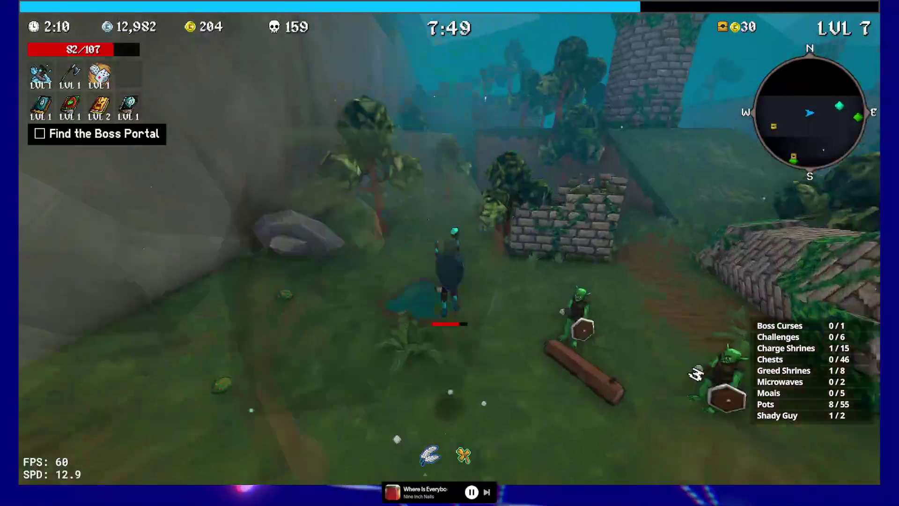
{"action": "key", "text": "w"}
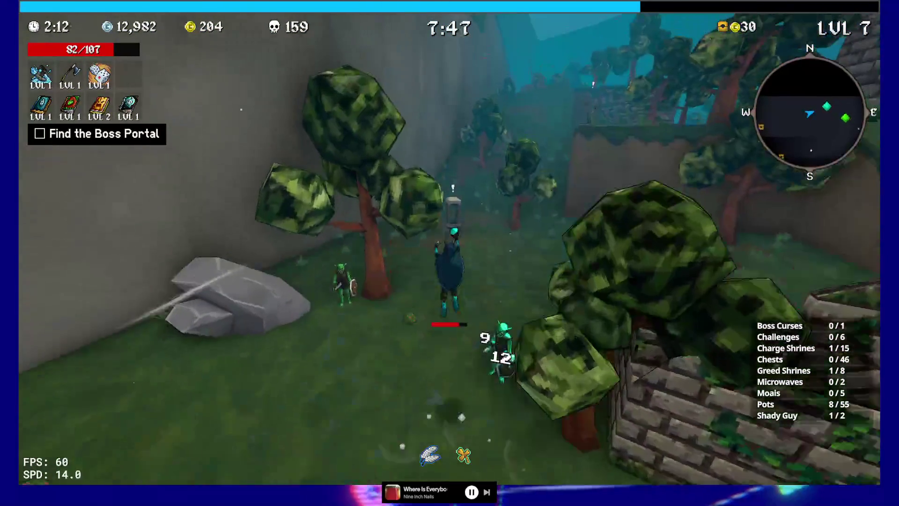
{"action": "key", "text": "w"}
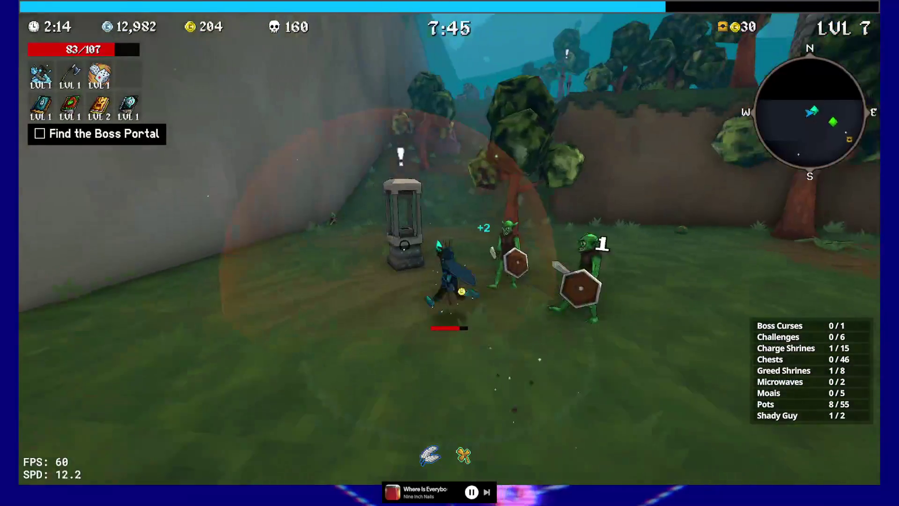
{"action": "key", "text": "w"}
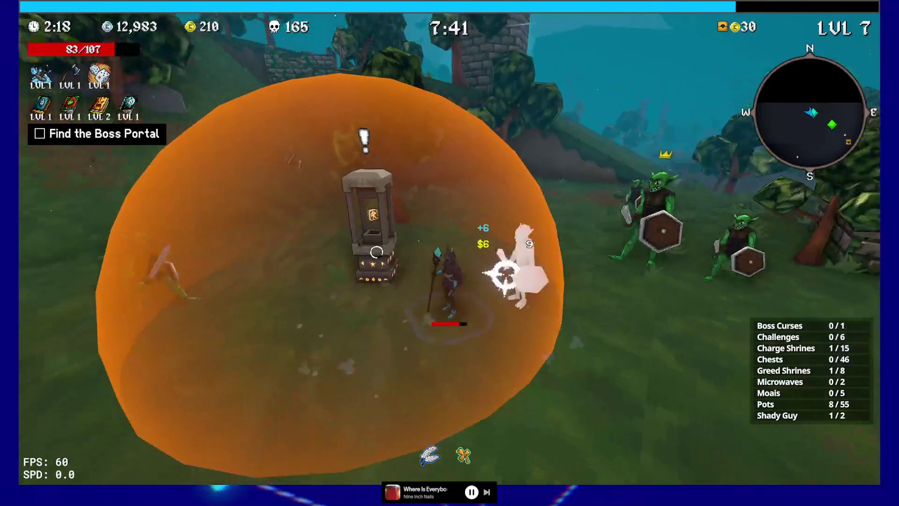
{"action": "key", "text": "w"}
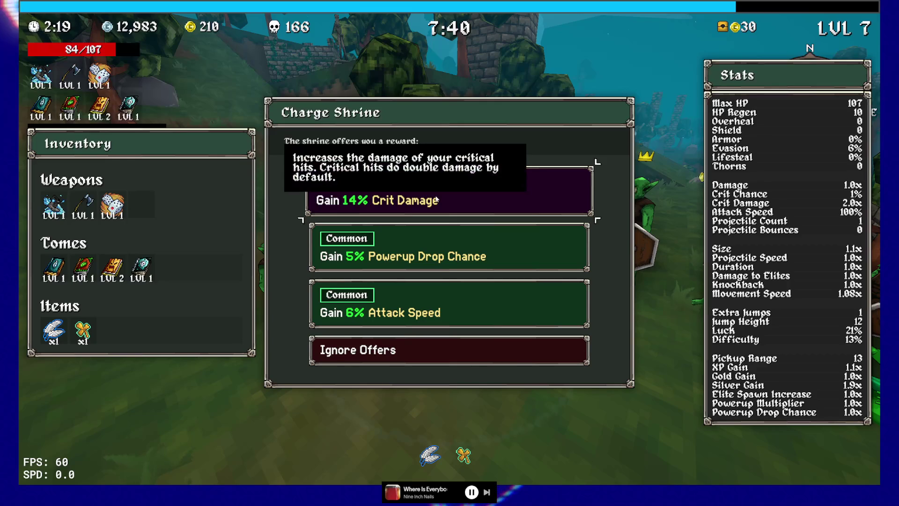
Step: Take the 14% Crit Damage reward, dismiss the upgrade offers, and climb over the ruined wall
{"action": "left_click", "coordinate": [451, 198]}
{"action": "key", "text": "w"}
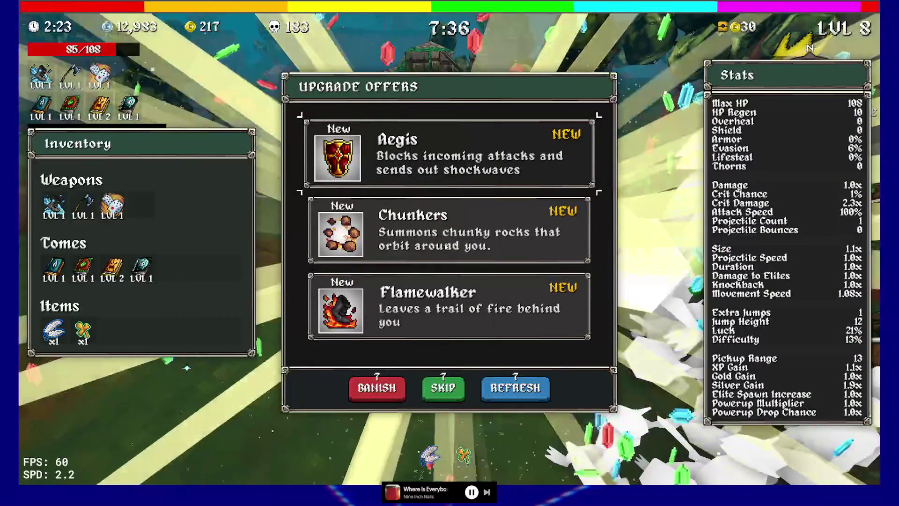
{"action": "left_click", "coordinate": [443, 248]}
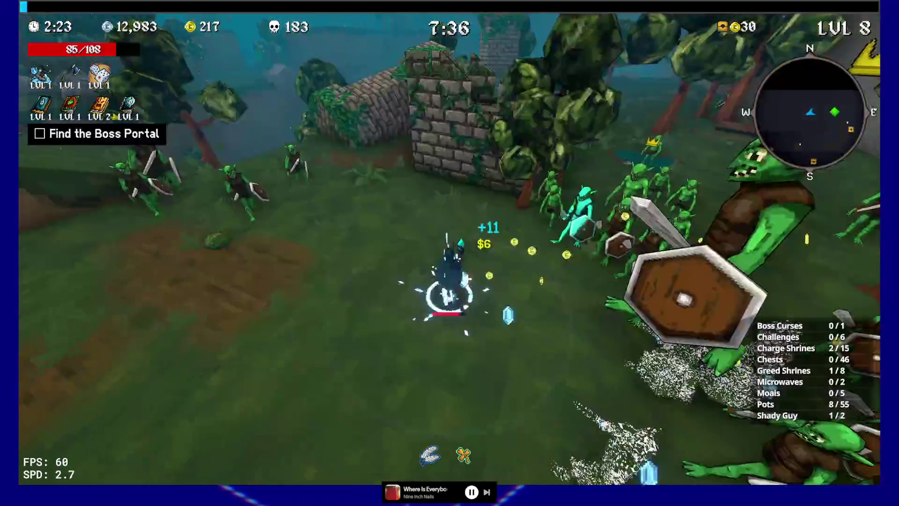
{"action": "key", "text": "w"}
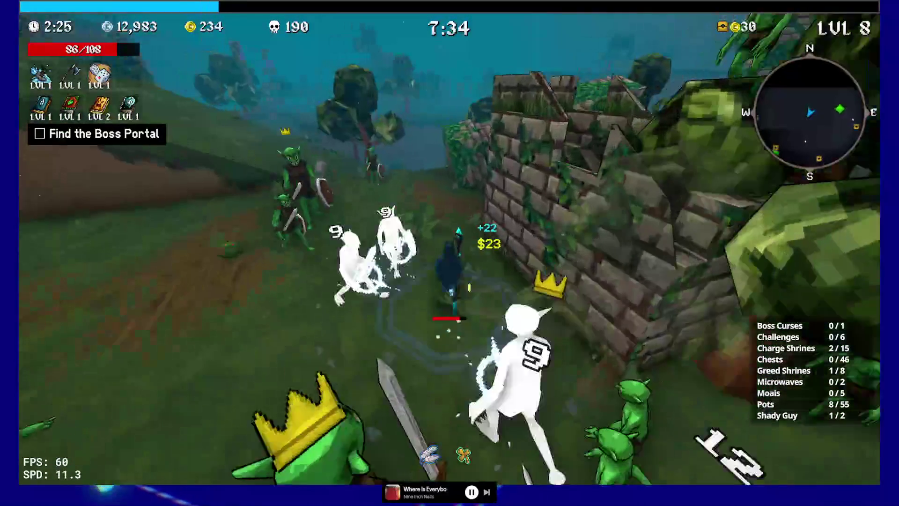
{"action": "key", "text": "space"}
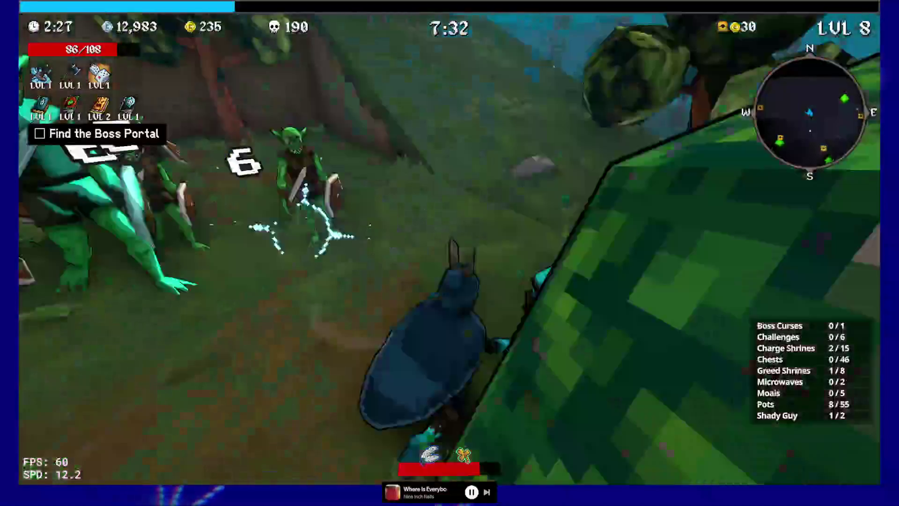
{"action": "key", "text": "w"}
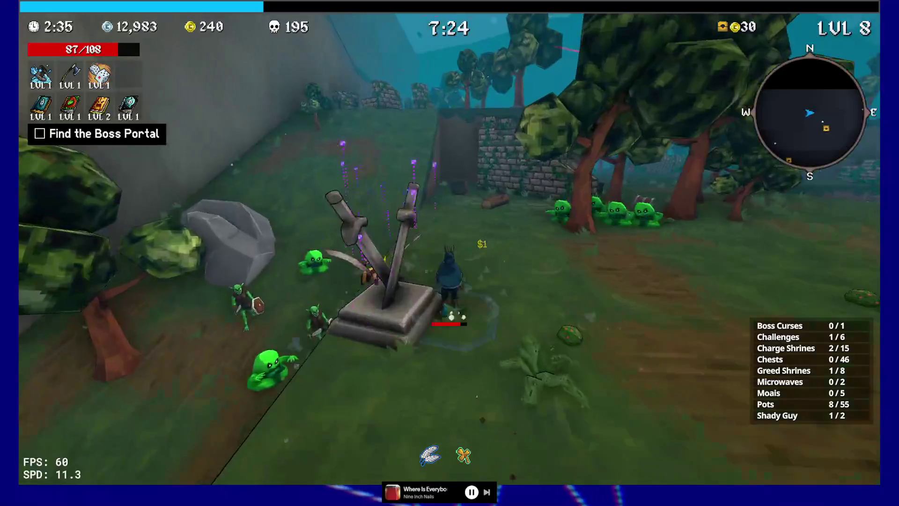
Step: Run past the brick ruins and stone arch to the boss portal
{"action": "key", "text": "w"}
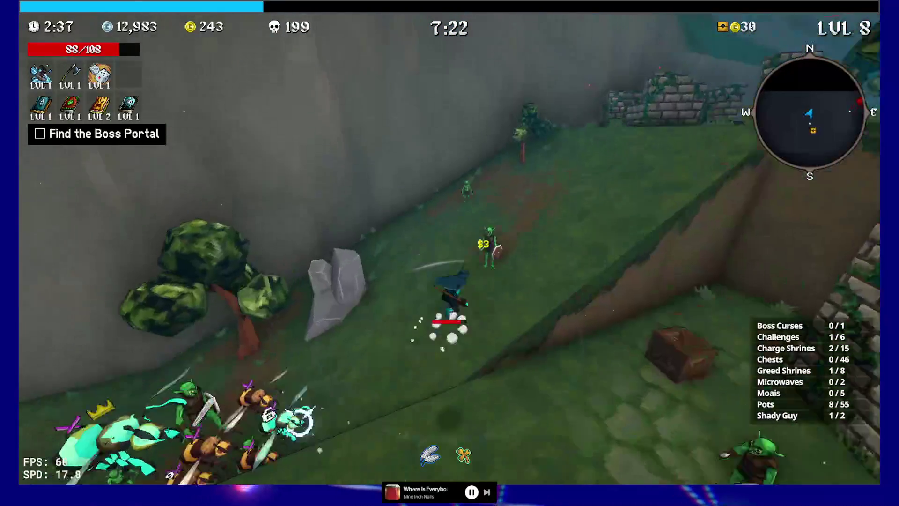
{"action": "key", "text": "w"}
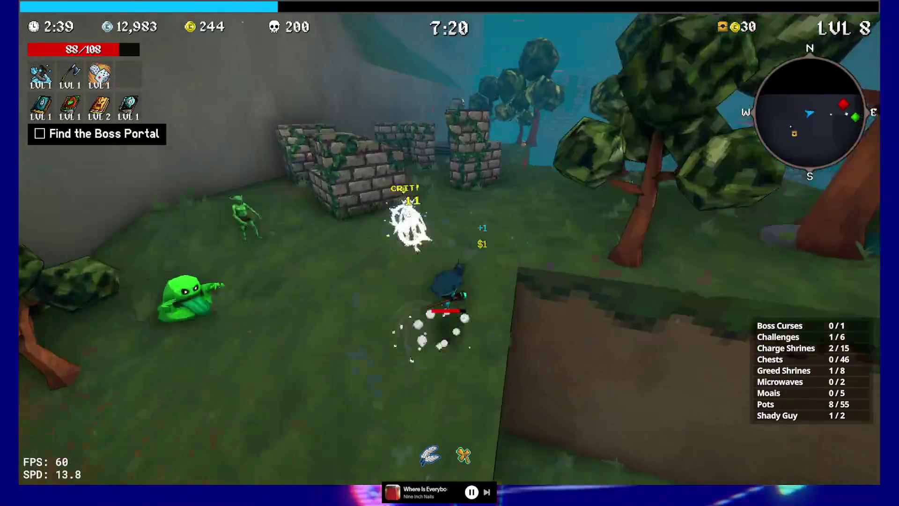
{"action": "key", "text": "w"}
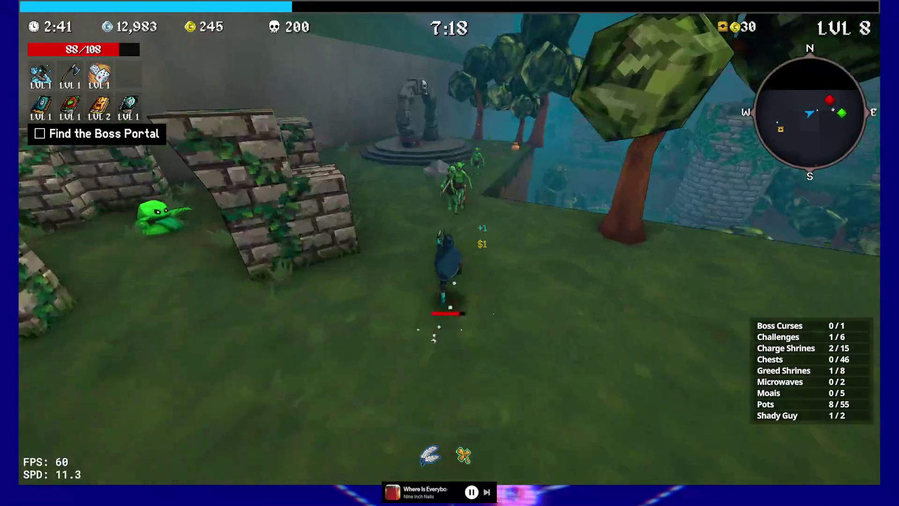
{"action": "key", "text": "w"}
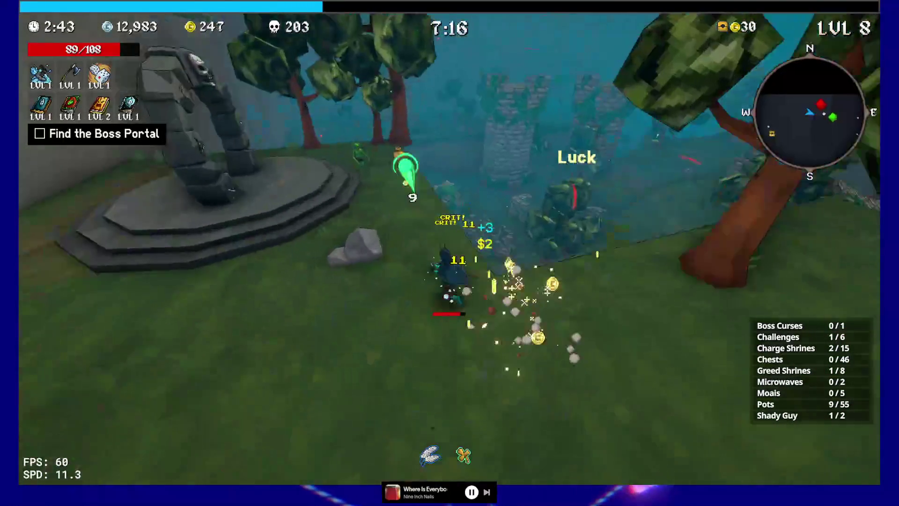
{"action": "key", "text": "w"}
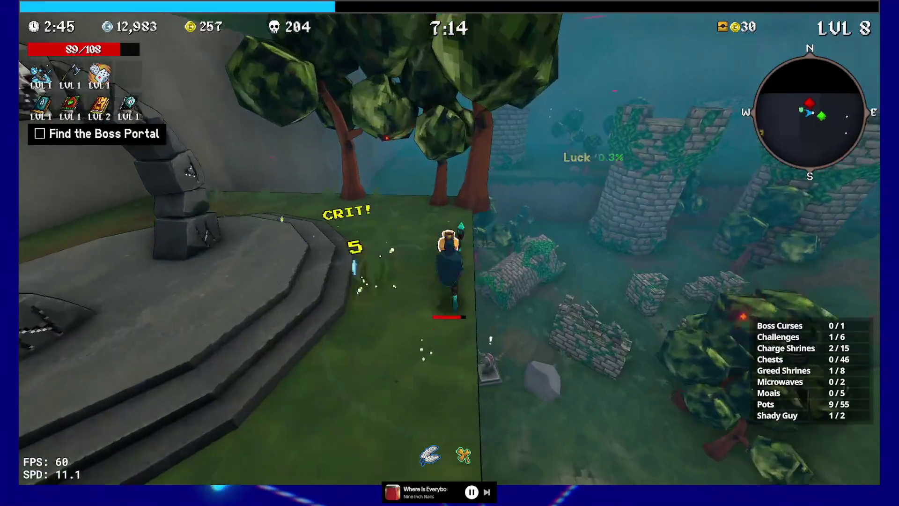
{"action": "key", "text": "w"}
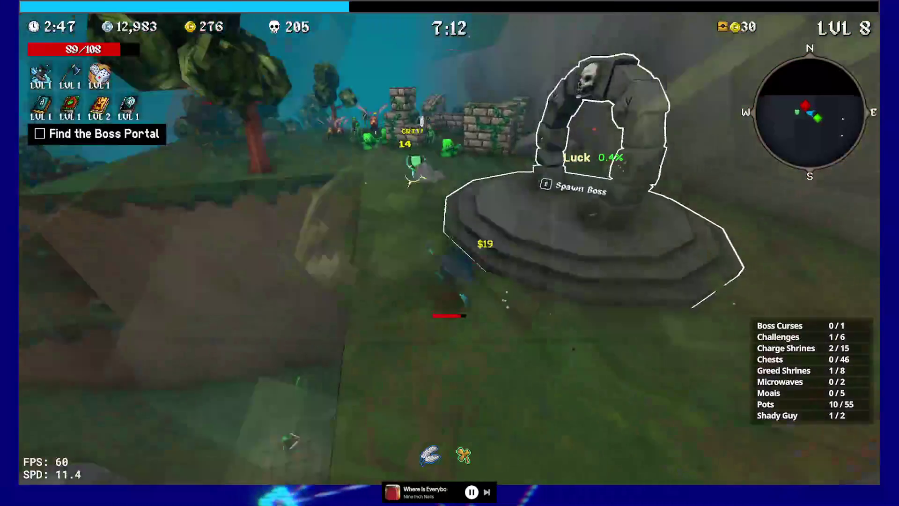
Step: Circle back to the portal to summon Chunkham the Terrible, then run off
{"action": "key", "text": "w"}
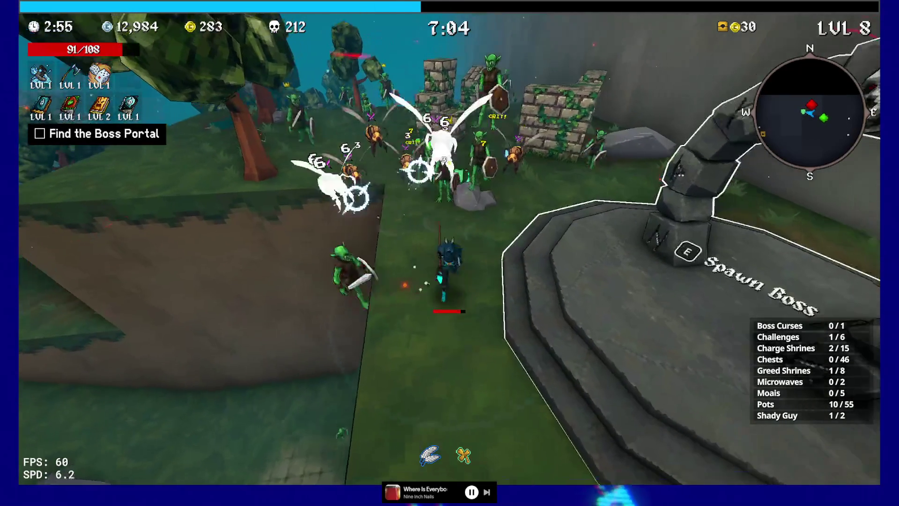
{"action": "key", "text": "w"}
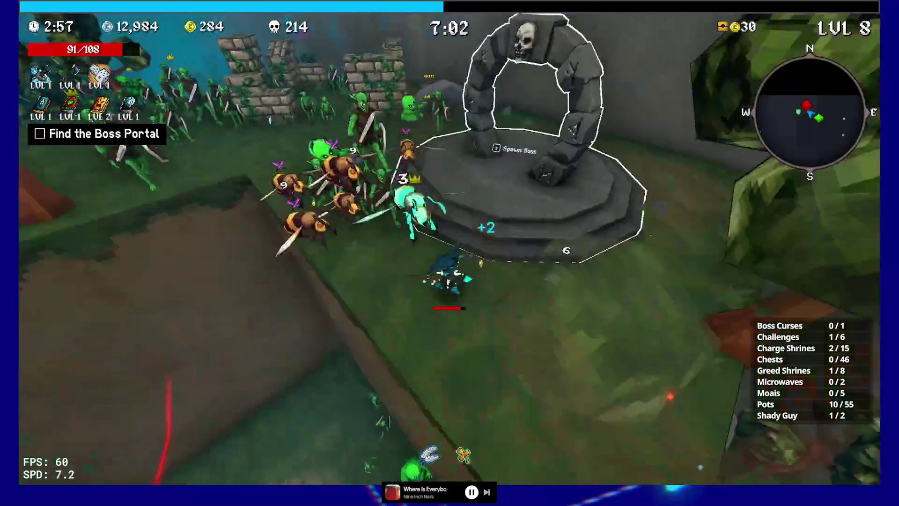
{"action": "key", "text": "w"}
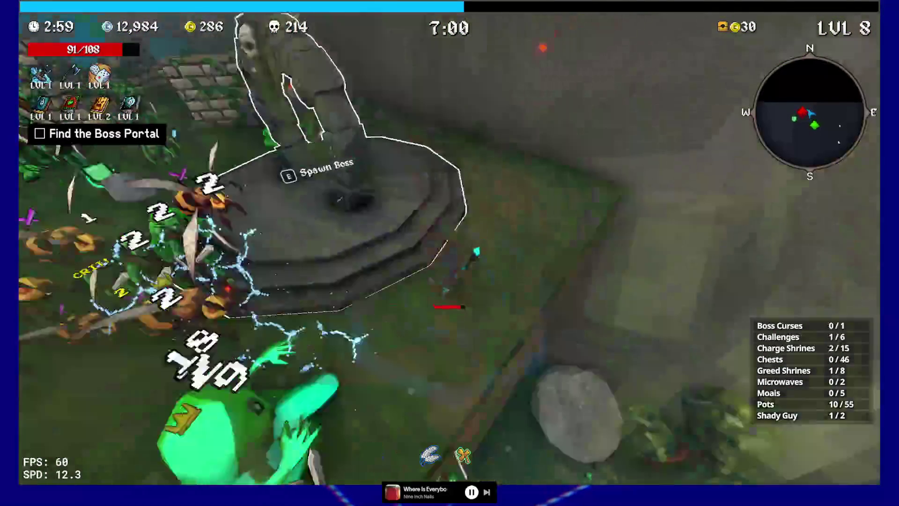
{"action": "key", "text": "w"}
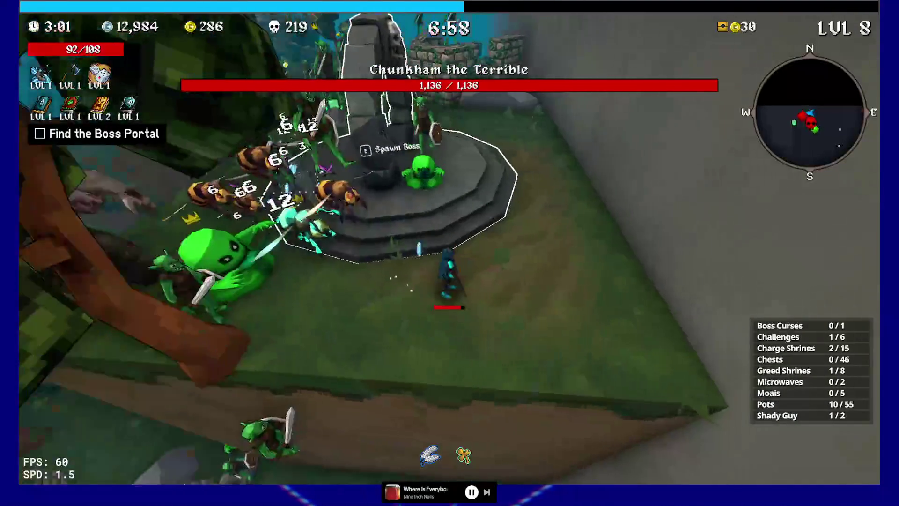
{"action": "key", "text": "w"}
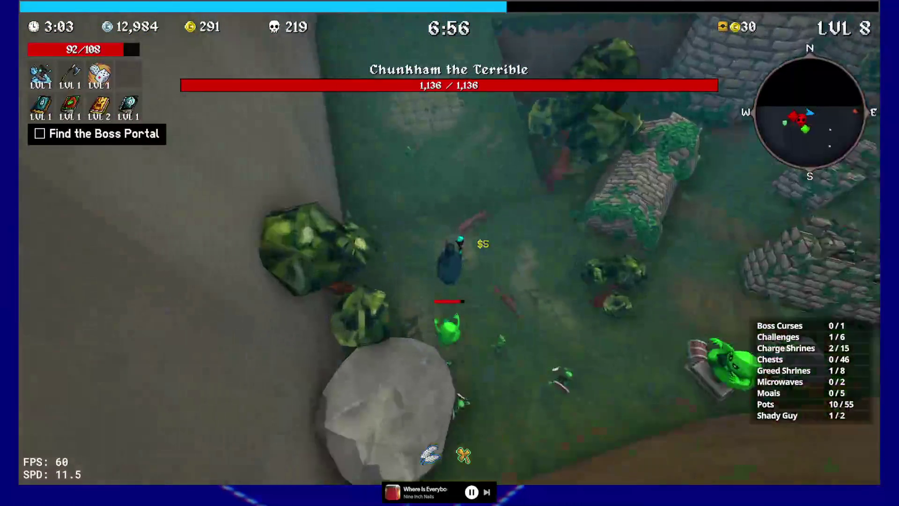
Step: Run through the goblins past the stone tower, activating a greed shrine on the way
{"action": "key", "text": "w"}
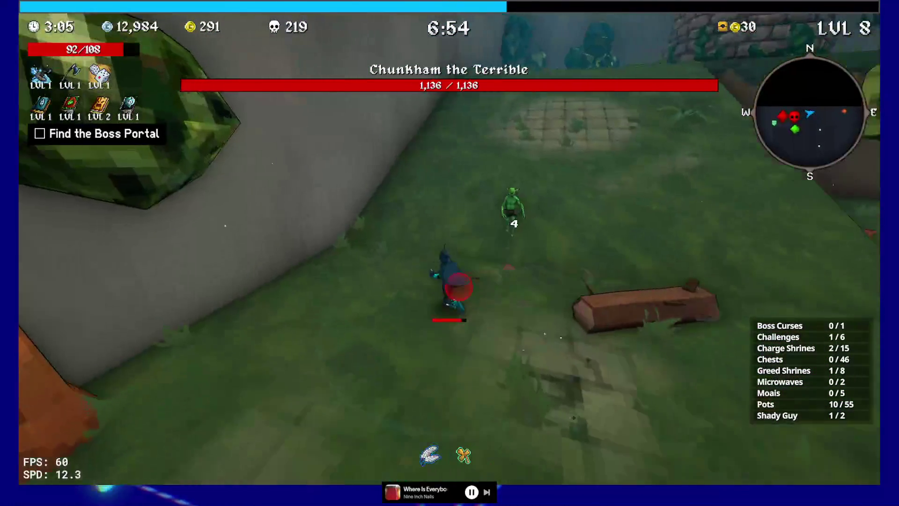
{"action": "key", "text": "w"}
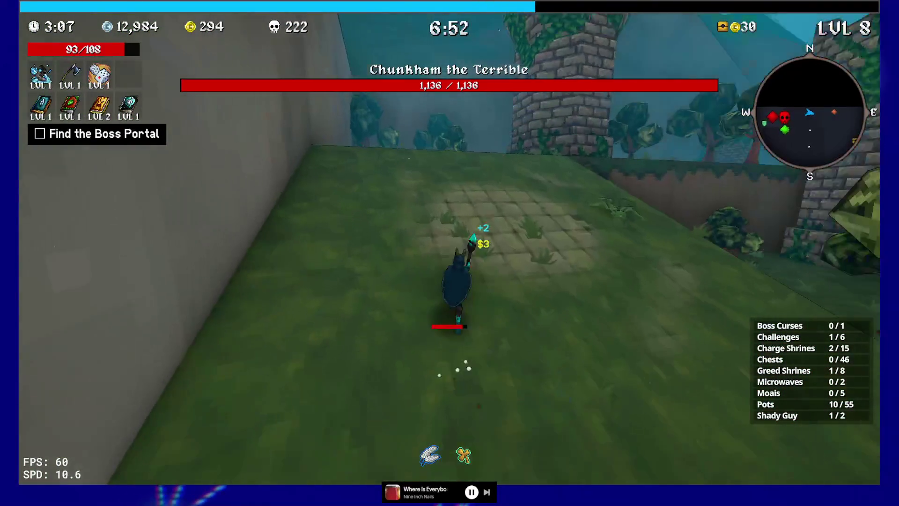
{"action": "key", "text": "w"}
{"action": "key", "text": "w"}
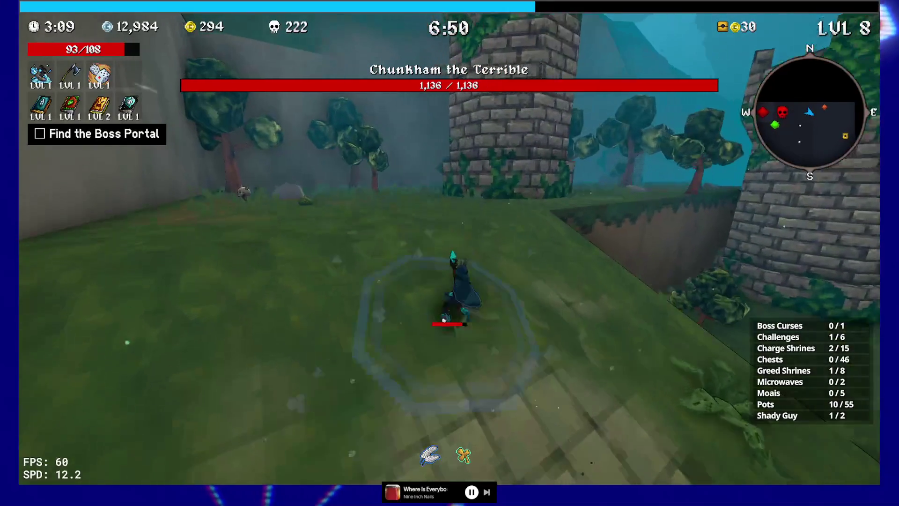
{"action": "key", "text": "w"}
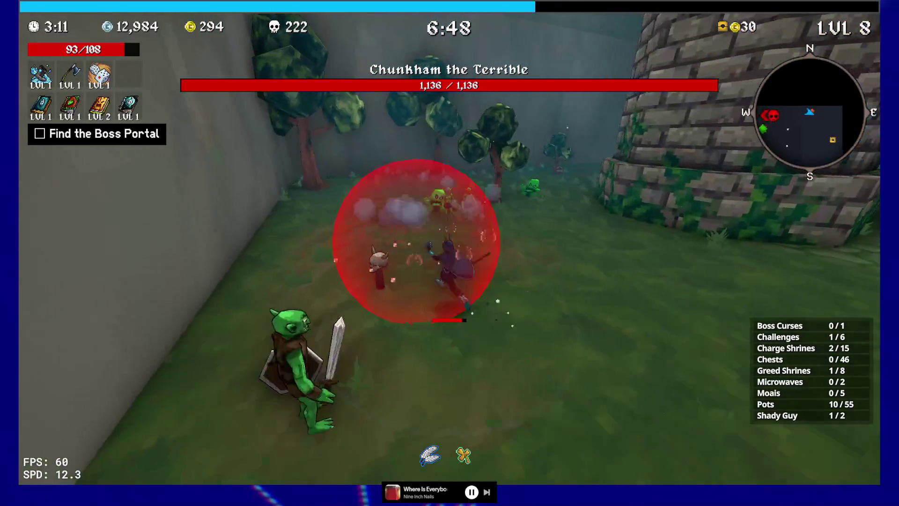
{"action": "key", "text": "w"}
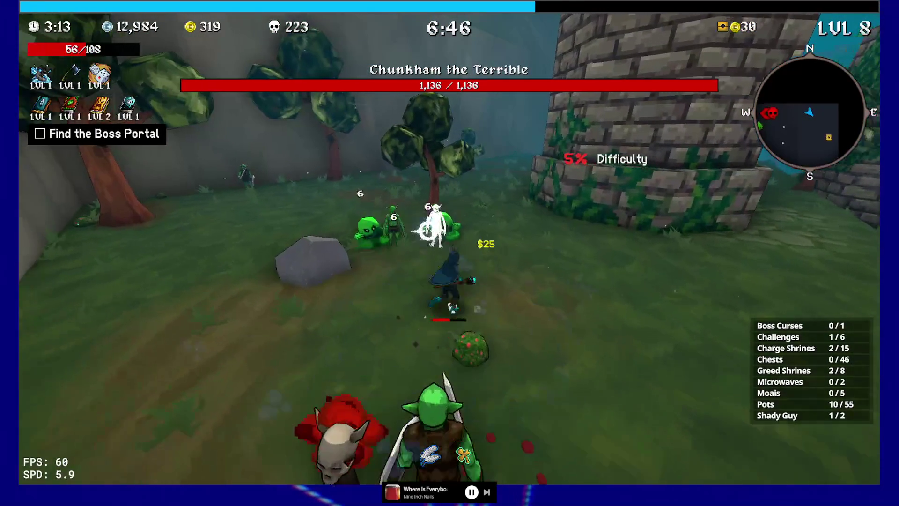
{"action": "key", "text": "w"}
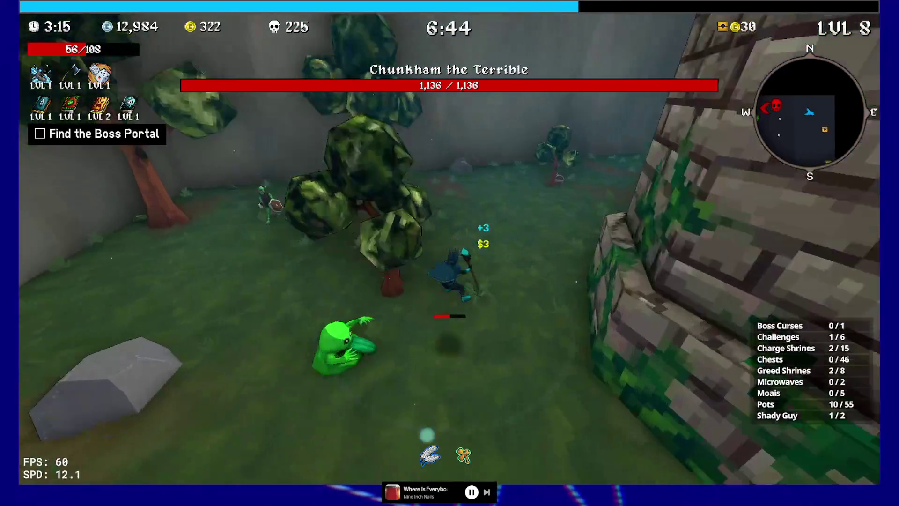
Step: Keep fighting along the wall toward the tower until level 9 upgrade offers appear
{"action": "key", "text": "w"}
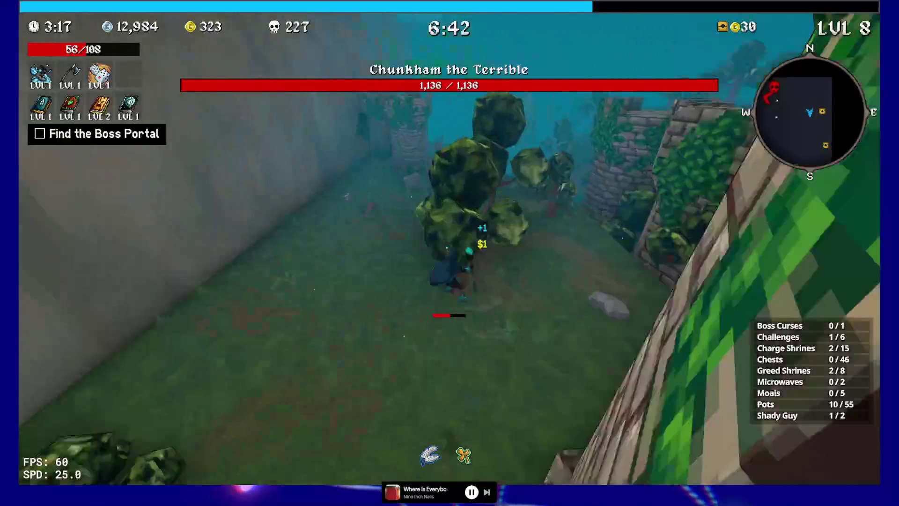
{"action": "key", "text": "w"}
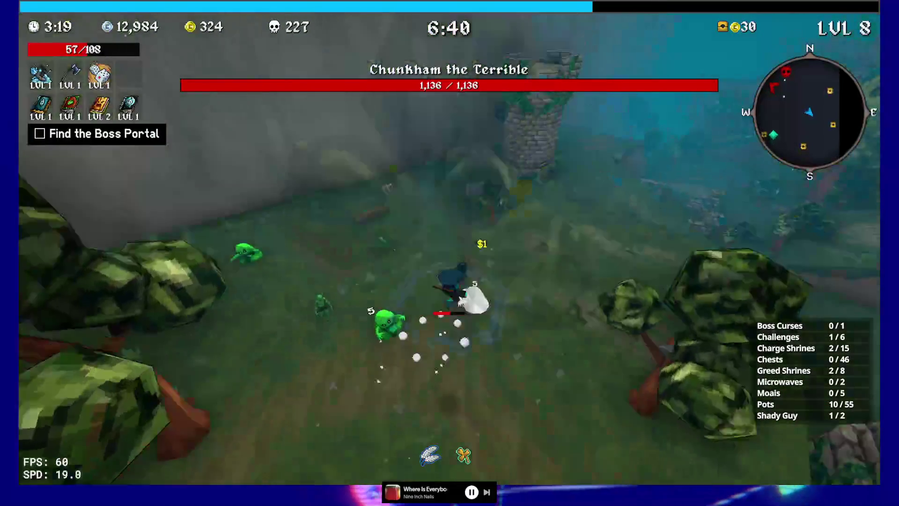
{"action": "key", "text": "w"}
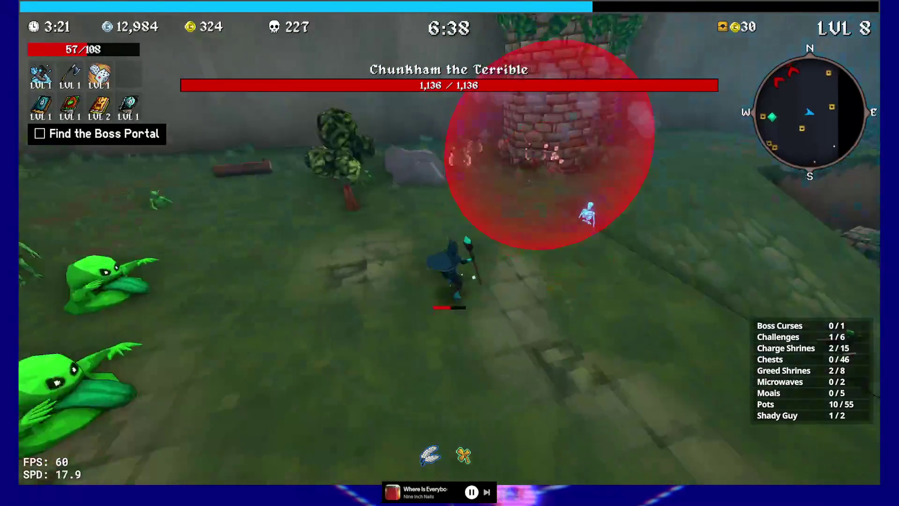
{"action": "key", "text": "w"}
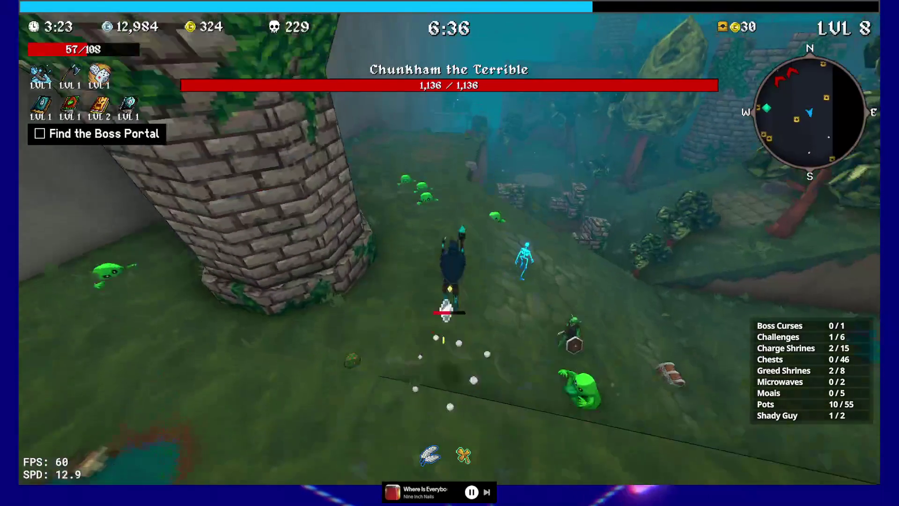
{"action": "key", "text": "w"}
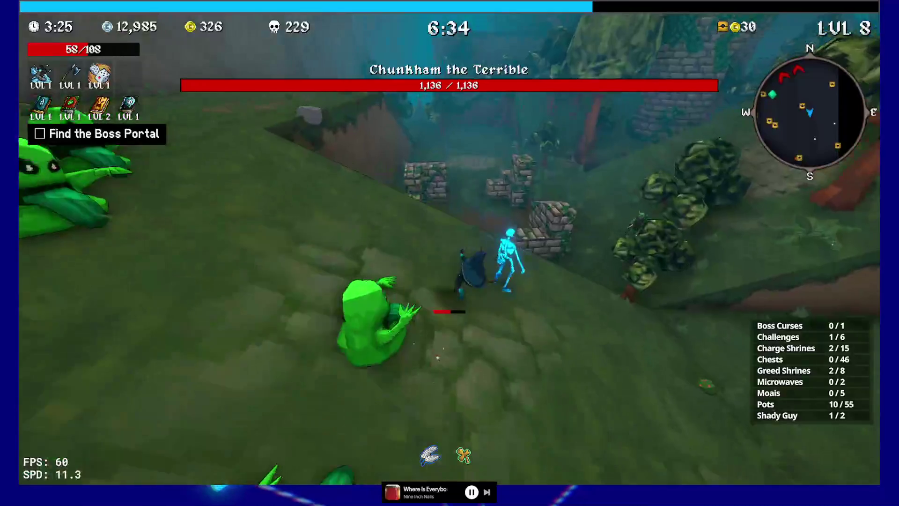
{"action": "key", "text": "w"}
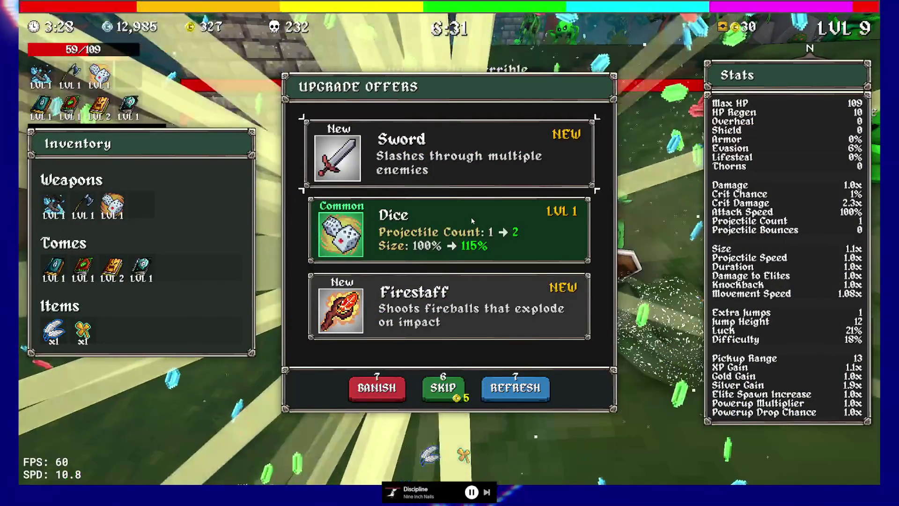
Step: Take the Dice level 2 upgrade and run up onto the ridge, closing the map view
{"action": "left_click", "coordinate": [501, 223]}
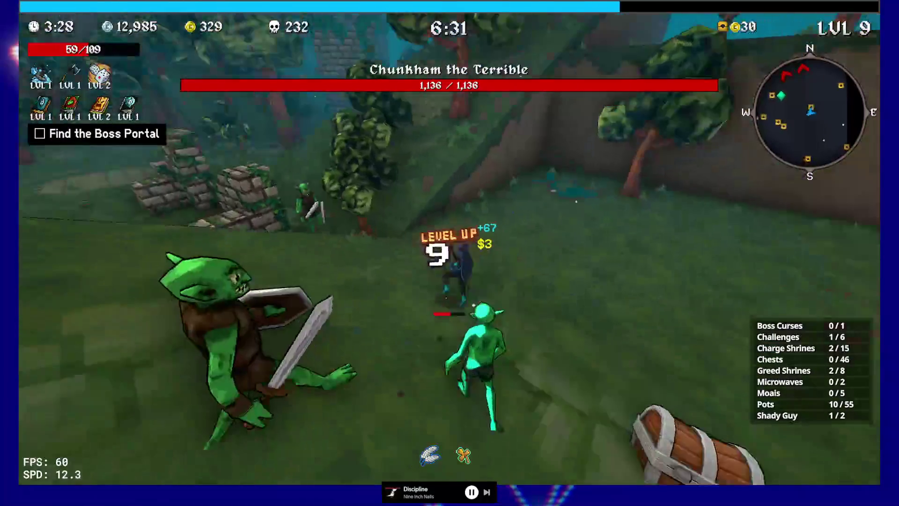
{"action": "key", "text": "w"}
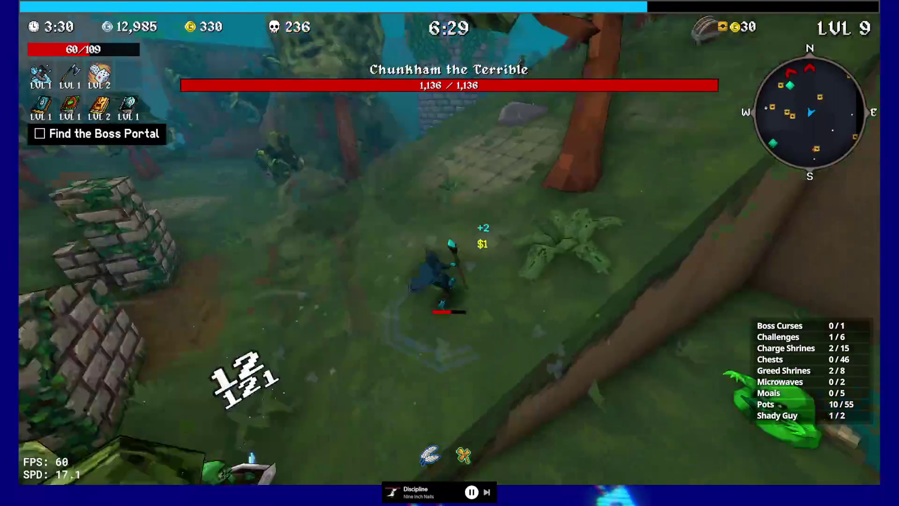
{"action": "key", "text": "w"}
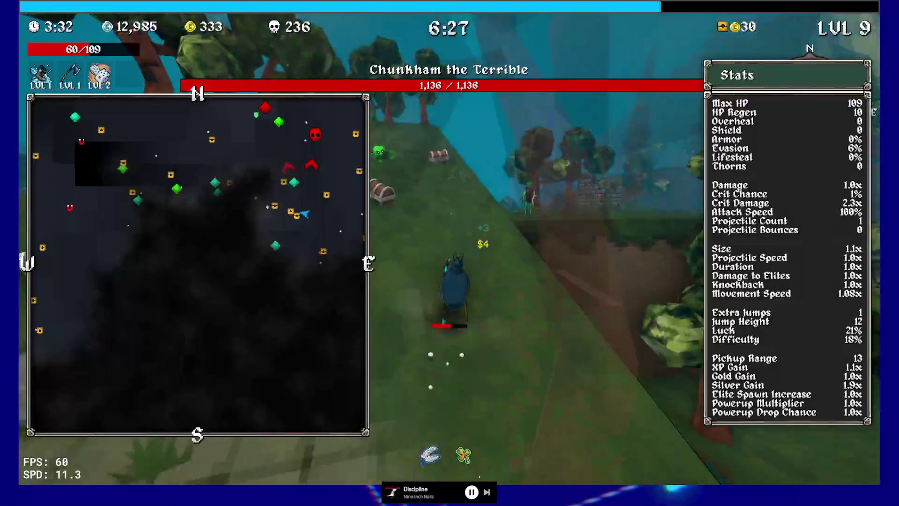
{"action": "key", "text": "Tab"}
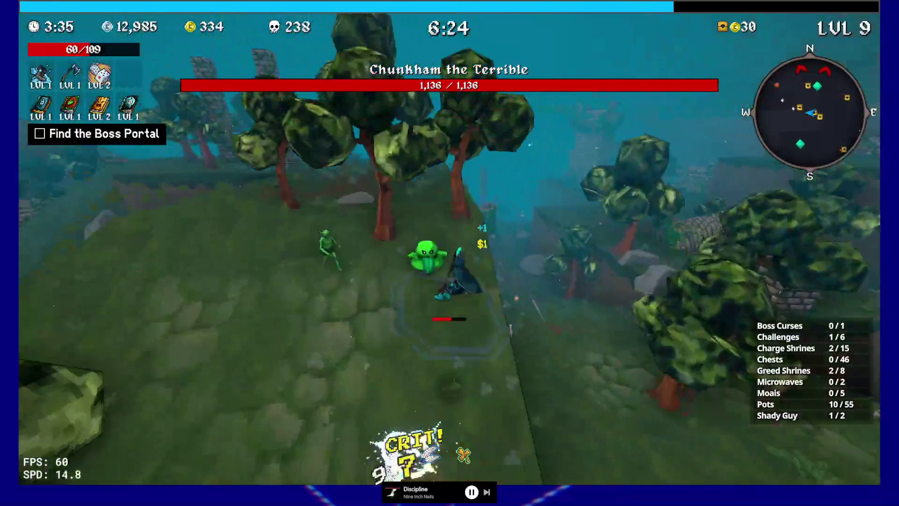
{"action": "key", "text": "w"}
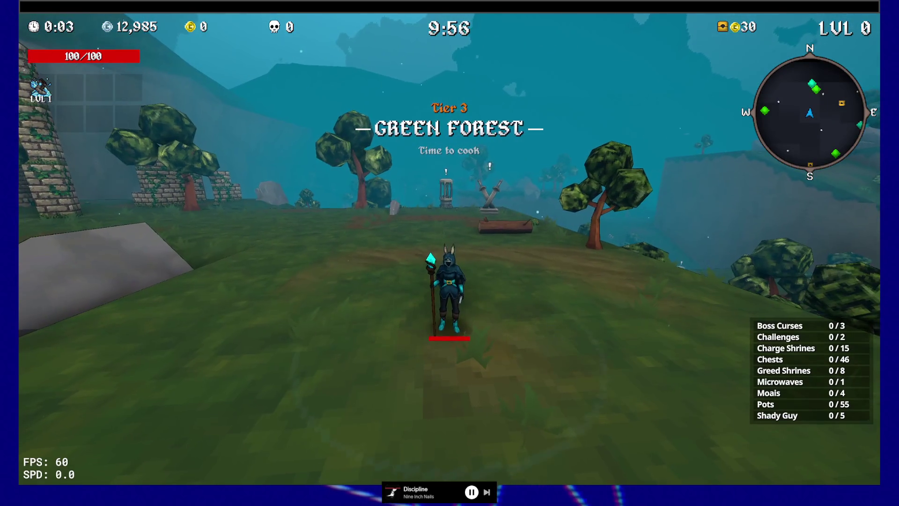
Step: Run past the sword shrine to the charge shrine and fight goblins while it charges
{"action": "key", "text": "w"}
{"action": "key", "text": "w"}
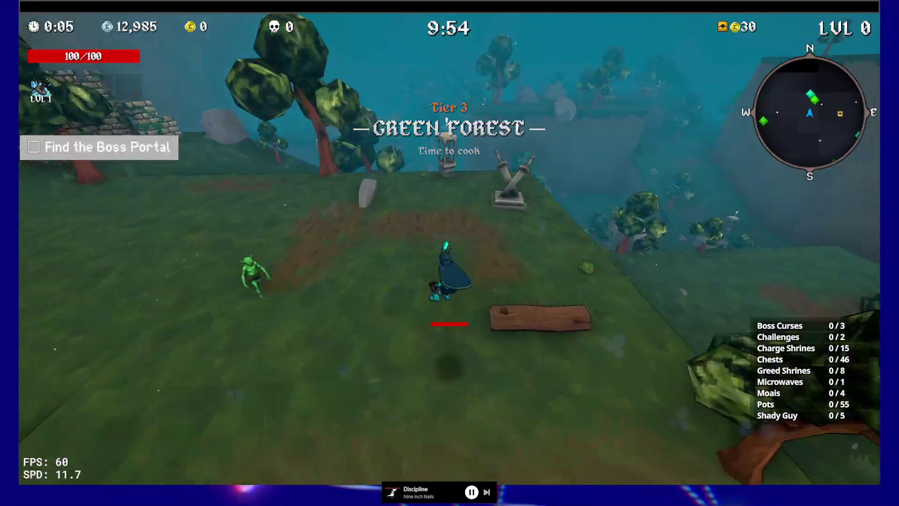
{"action": "key", "text": "w"}
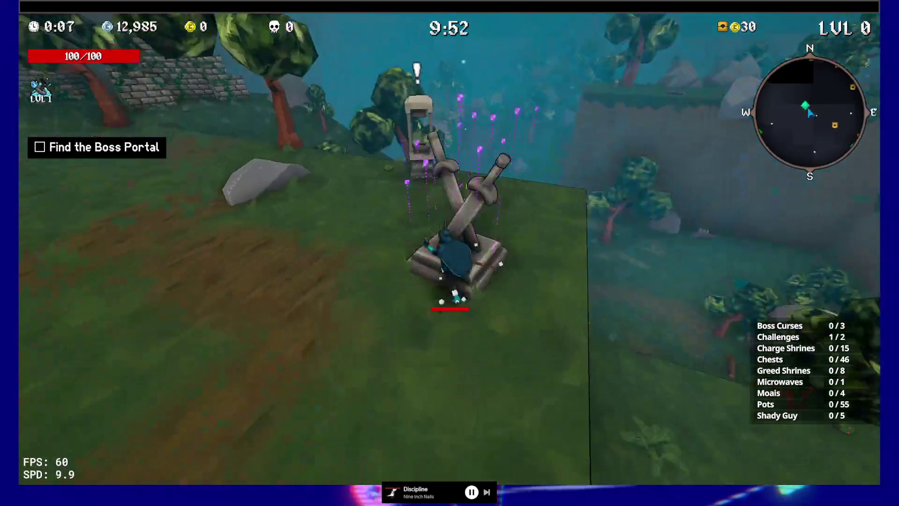
{"action": "key", "text": "w"}
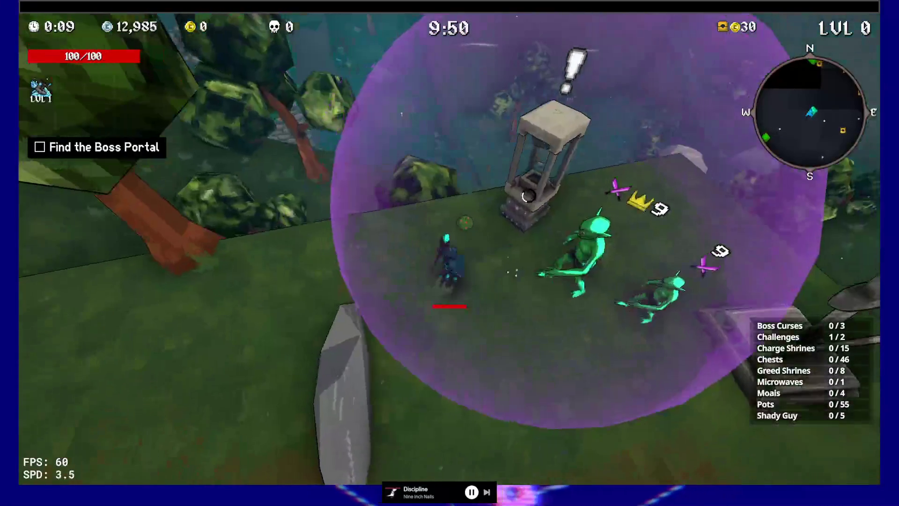
{"action": "key", "text": "w"}
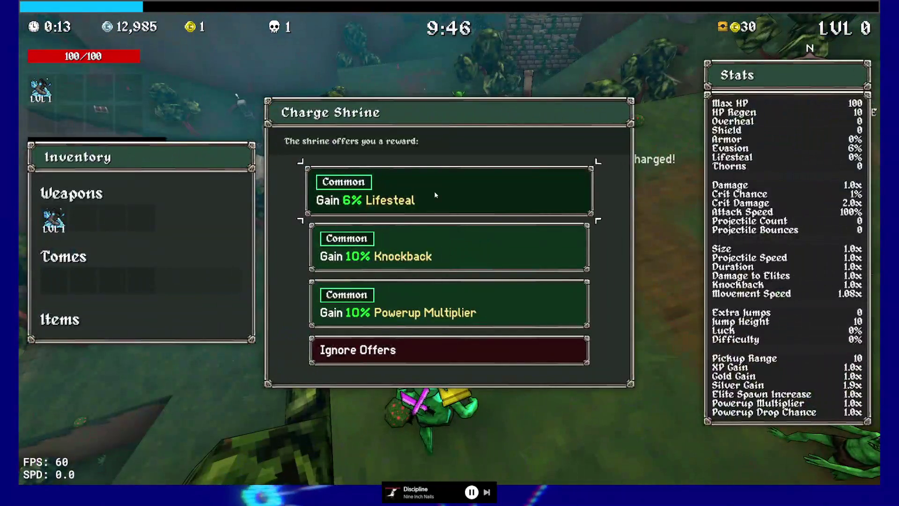
Step: Choose 6% Lifesteal as the shrine reward and kill goblins to reach level 1
{"action": "left_click", "coordinate": [435, 192]}
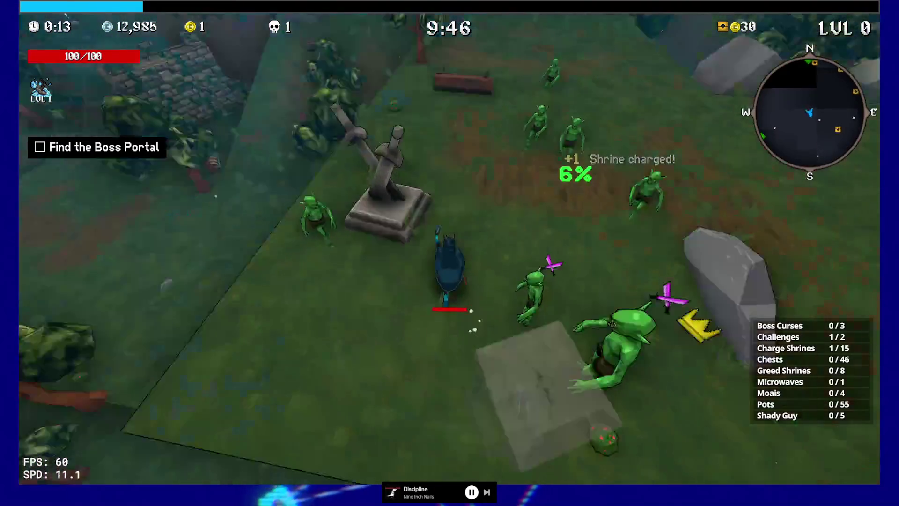
{"action": "key", "text": "w"}
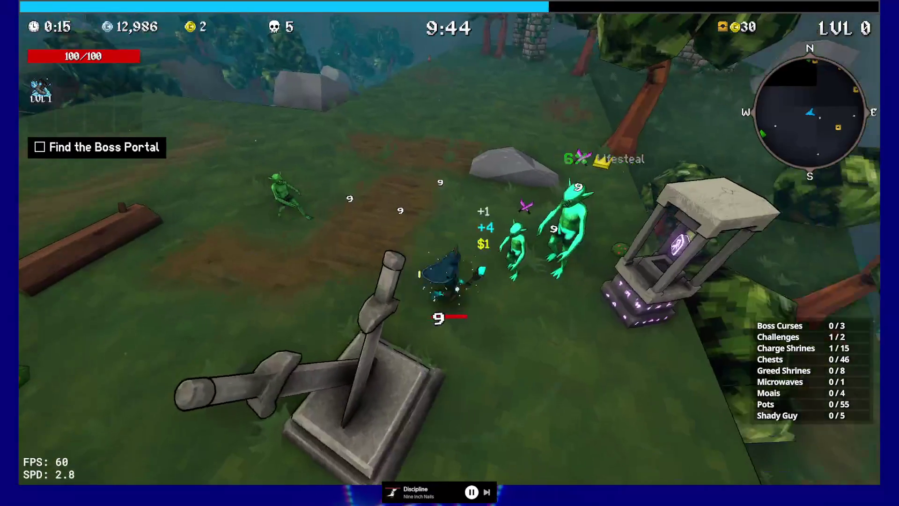
{"action": "key", "text": "w"}
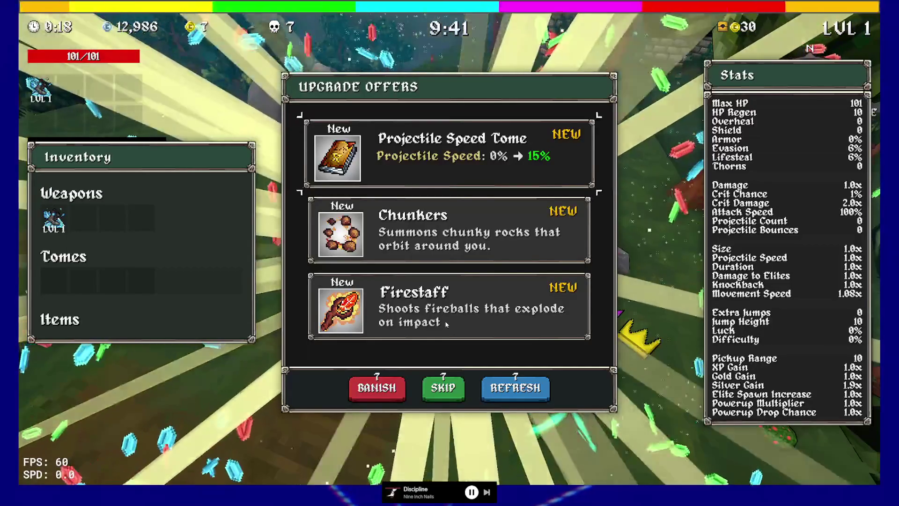
Step: Pick the Firestaff weapon and open a chest to take the Time Bracelet
{"action": "left_click", "coordinate": [446, 324]}
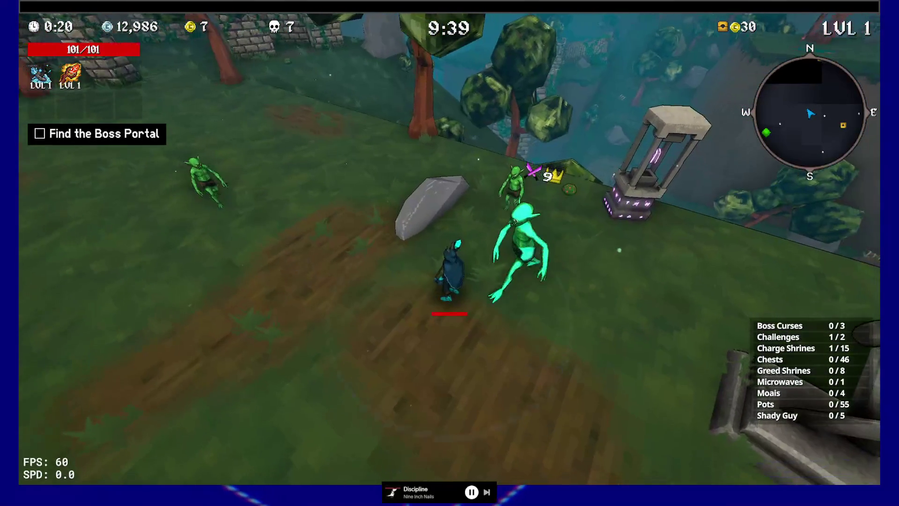
{"action": "key", "text": "a"}
{"action": "key", "text": "e"}
{"action": "key", "text": "e"}
{"action": "key", "text": "e"}
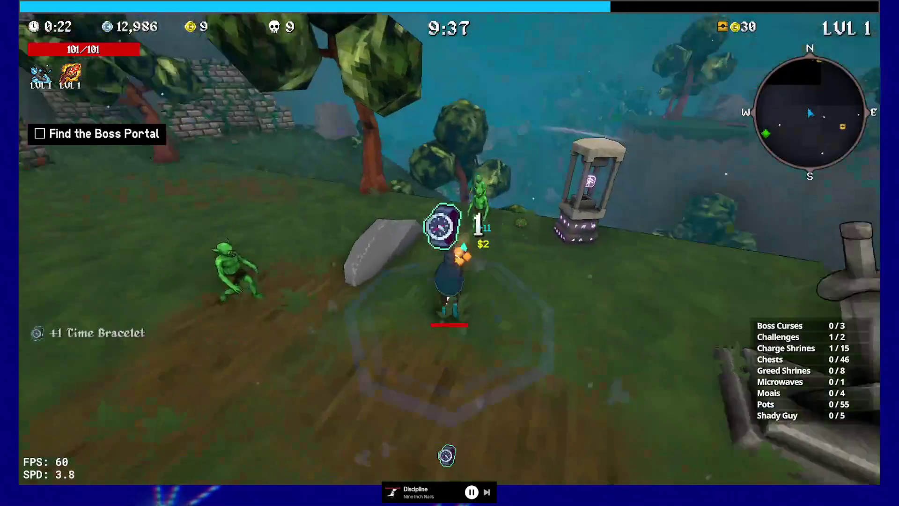
{"action": "key", "text": "w"}
Step: Run past the stone pillar through the forest to the Shady Guy and open his shop
{"action": "key", "text": "d"}
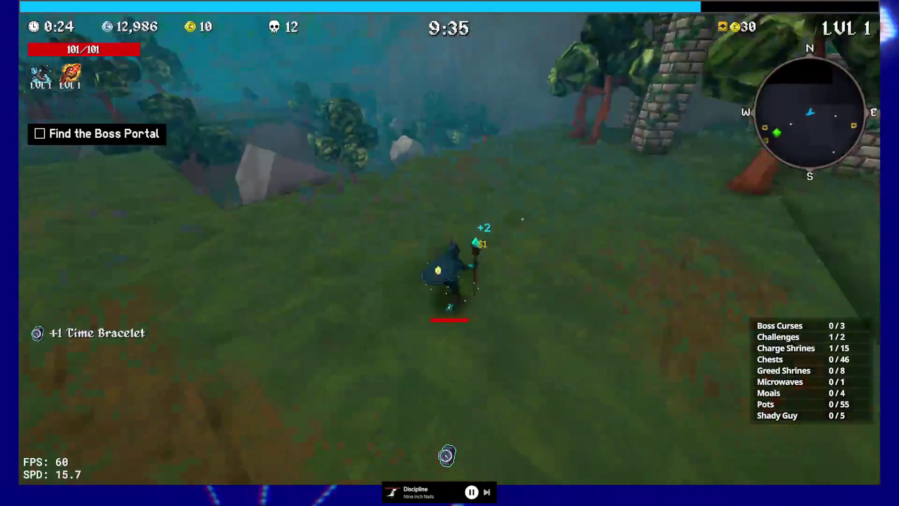
{"action": "key", "text": "w"}
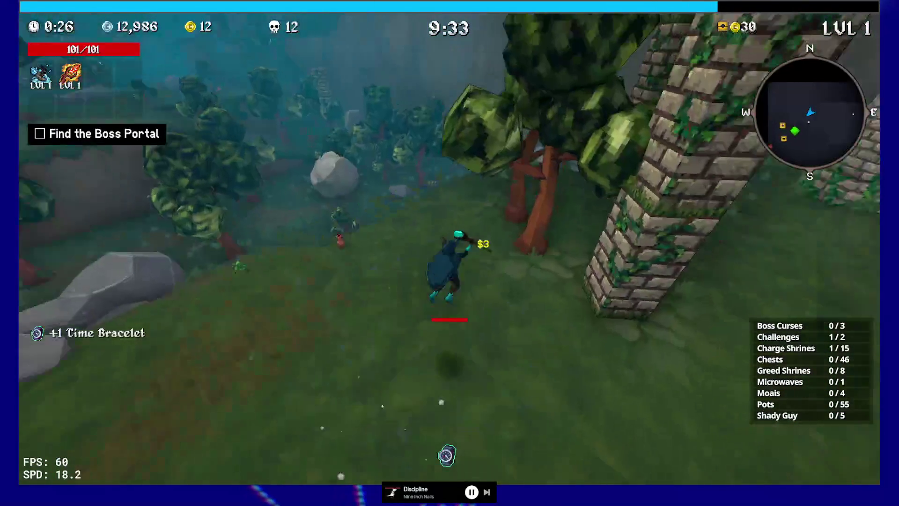
{"action": "key", "text": "w"}
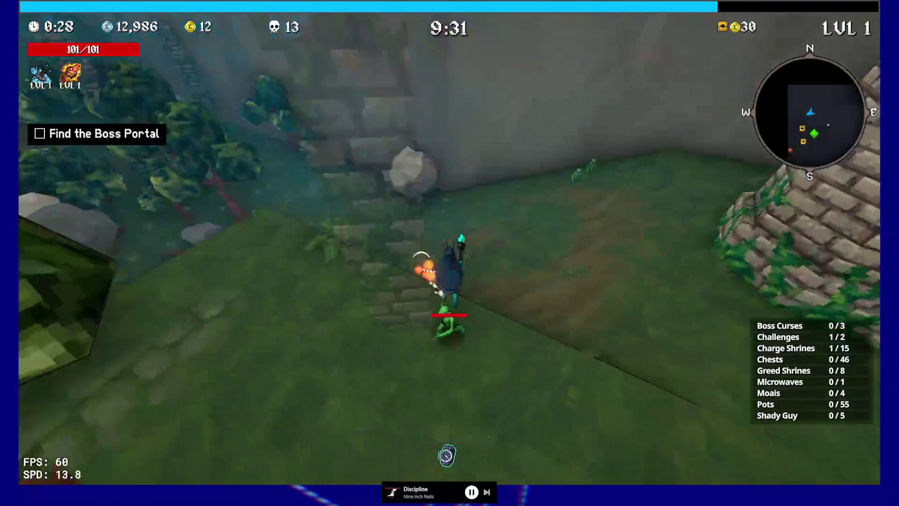
{"action": "key", "text": "w"}
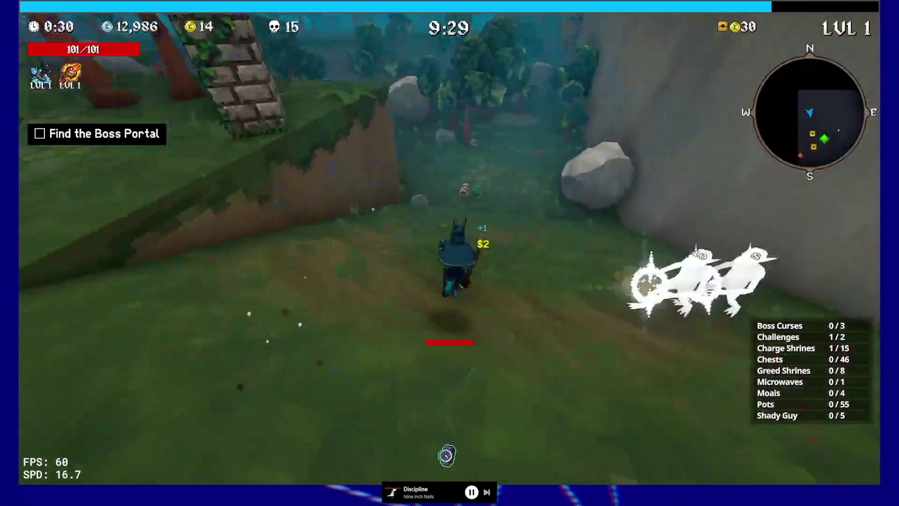
{"action": "key", "text": "w"}
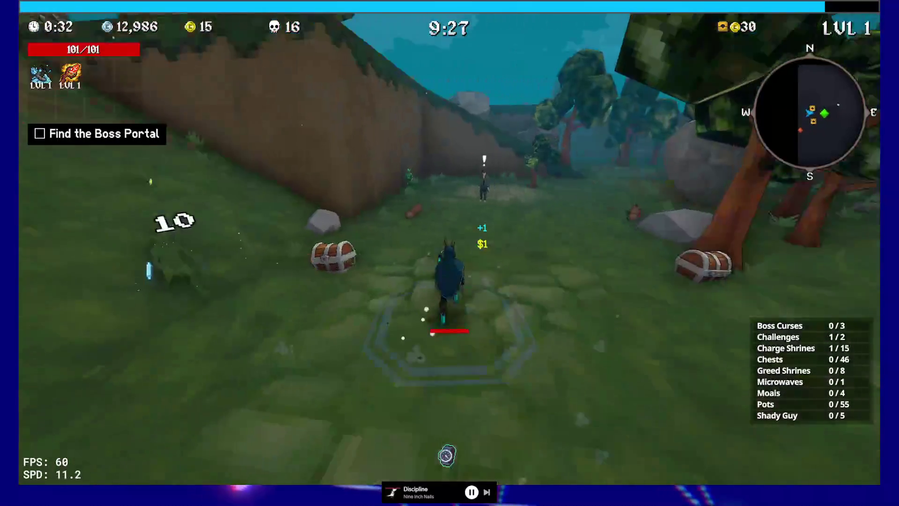
{"action": "key", "text": "w"}
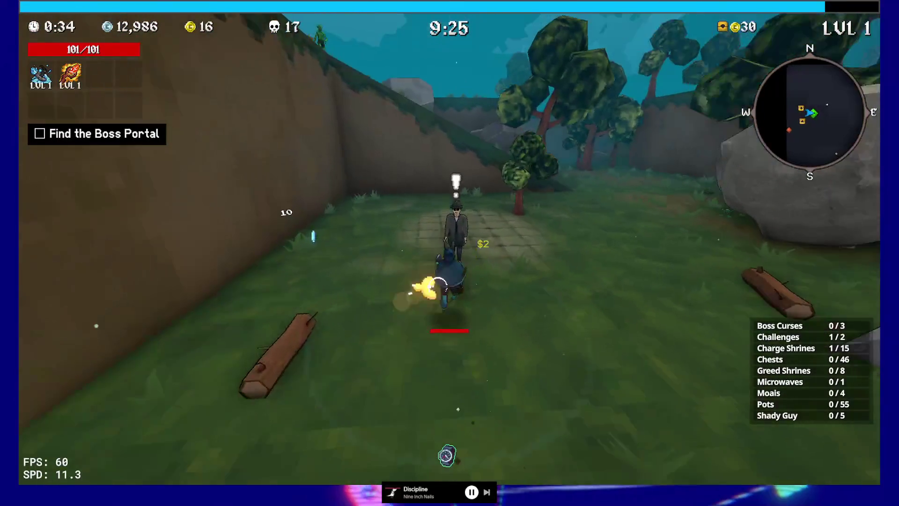
{"action": "key", "text": "e"}
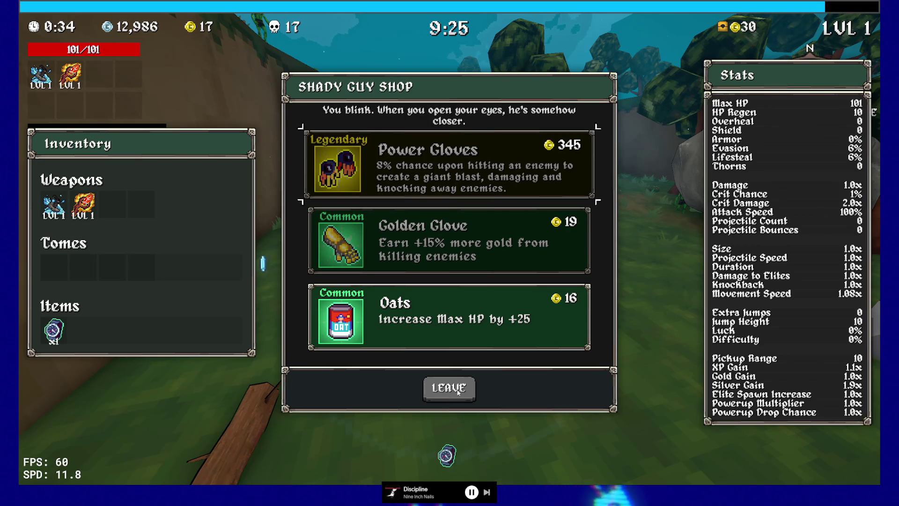
Step: Leave the shop without buying, upgrade the Firestaff to level 2, and activate a greed shrine
{"action": "left_click", "coordinate": [458, 391]}
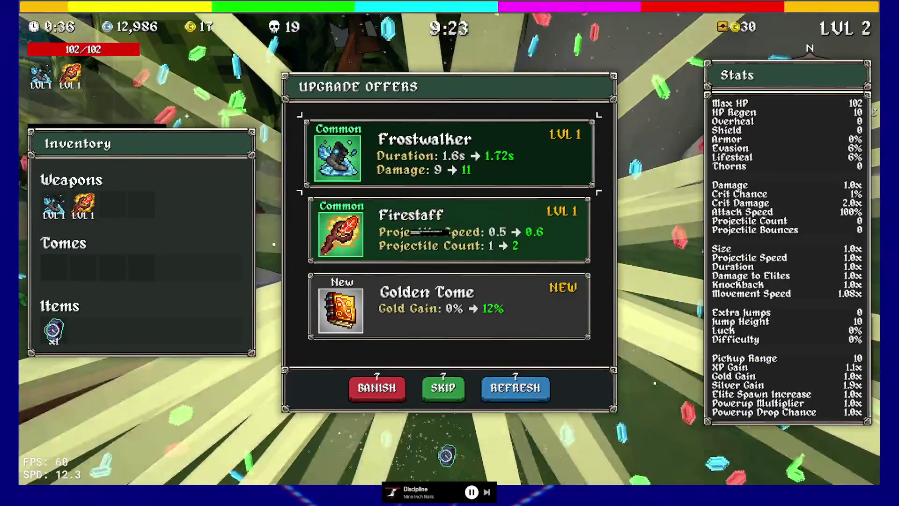
{"action": "left_click", "coordinate": [438, 258]}
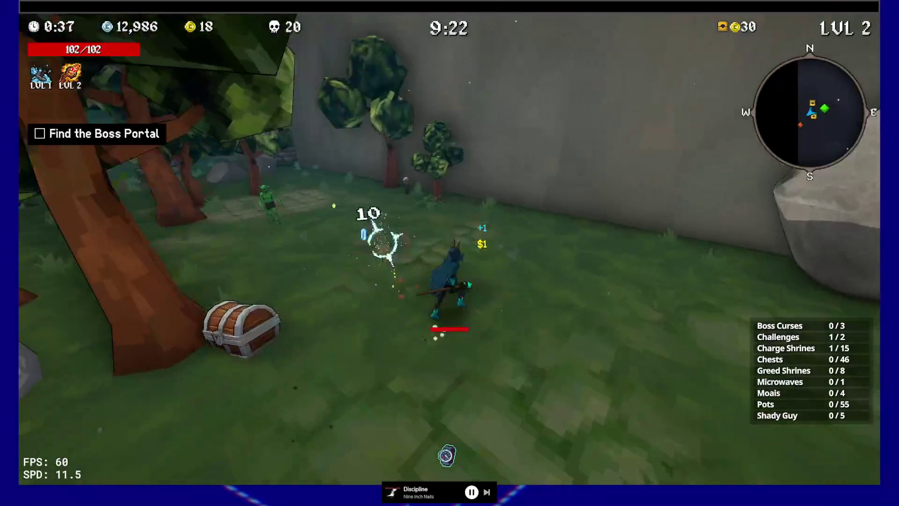
{"action": "key", "text": "w"}
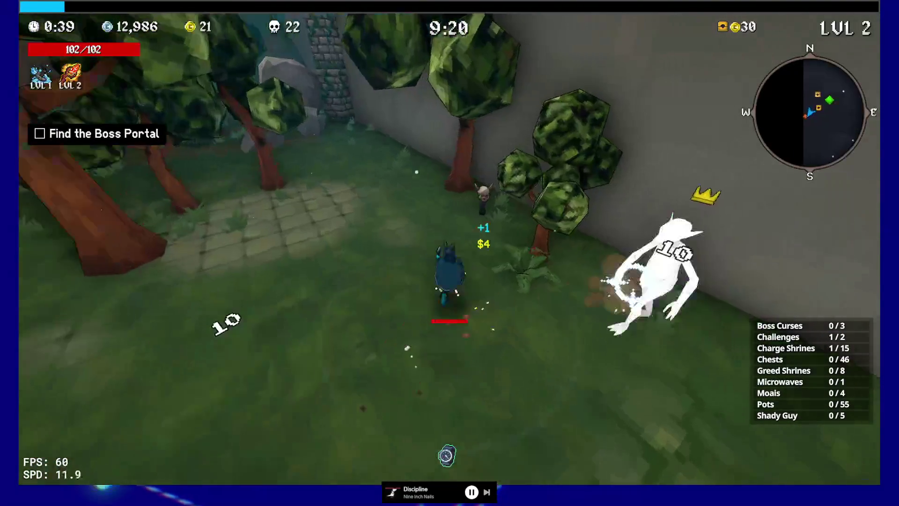
{"action": "key", "text": "e"}
{"action": "key", "text": "w"}
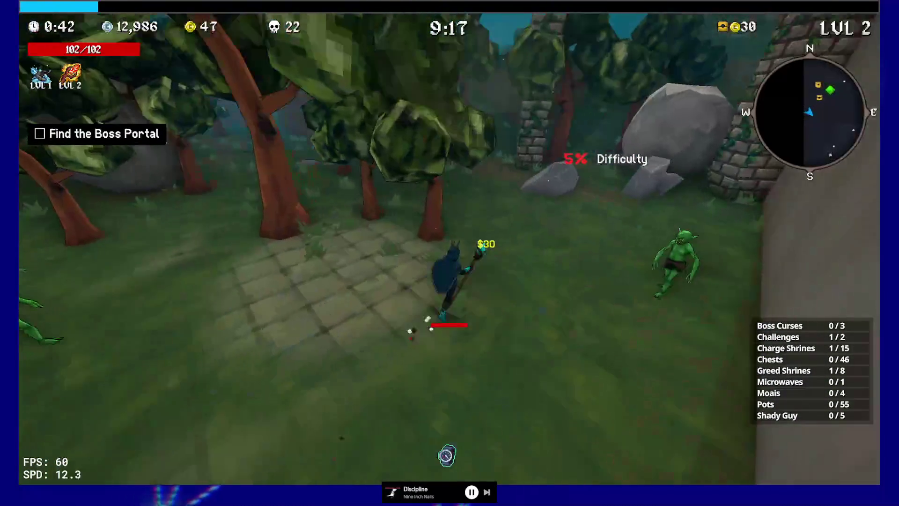
Step: Run past the ruined wall along the dirt wall onto the cobblestone path, breaking a pot
{"action": "key", "text": "w"}
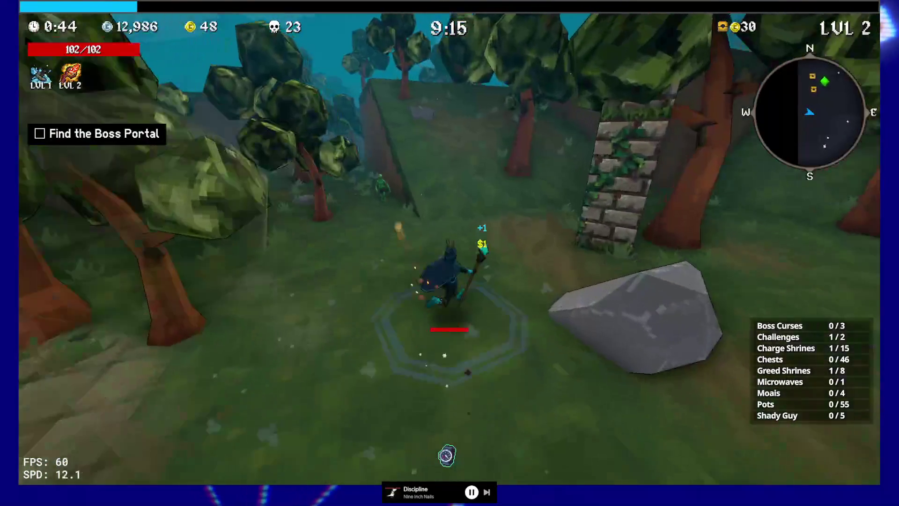
{"action": "key", "text": "w"}
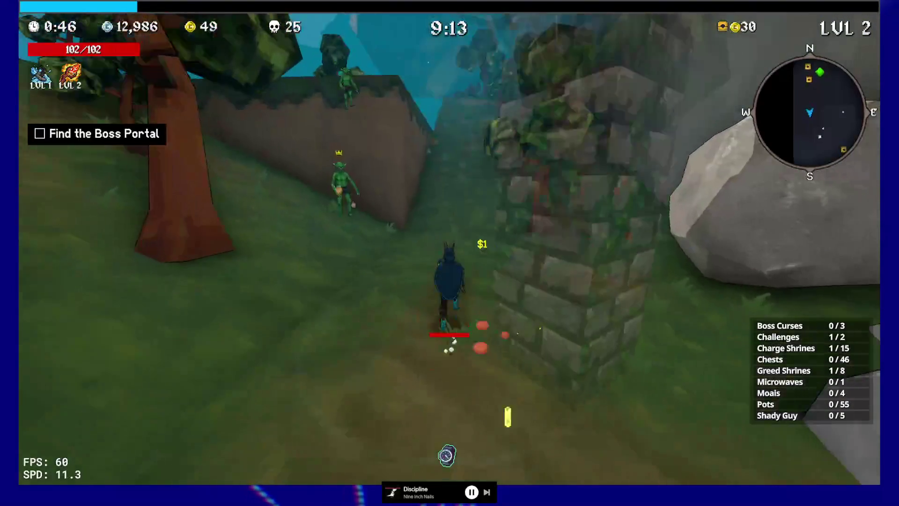
{"action": "key", "text": "w"}
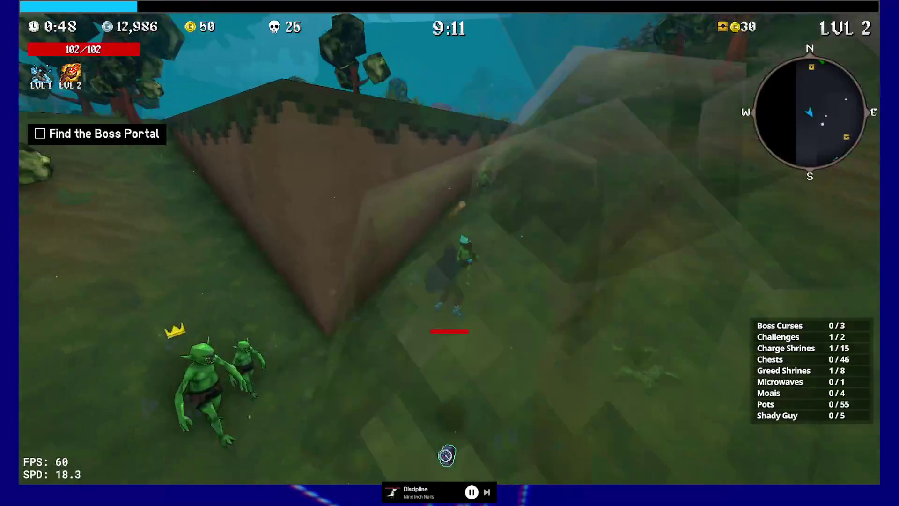
{"action": "key", "text": "w"}
{"action": "key", "text": "w"}
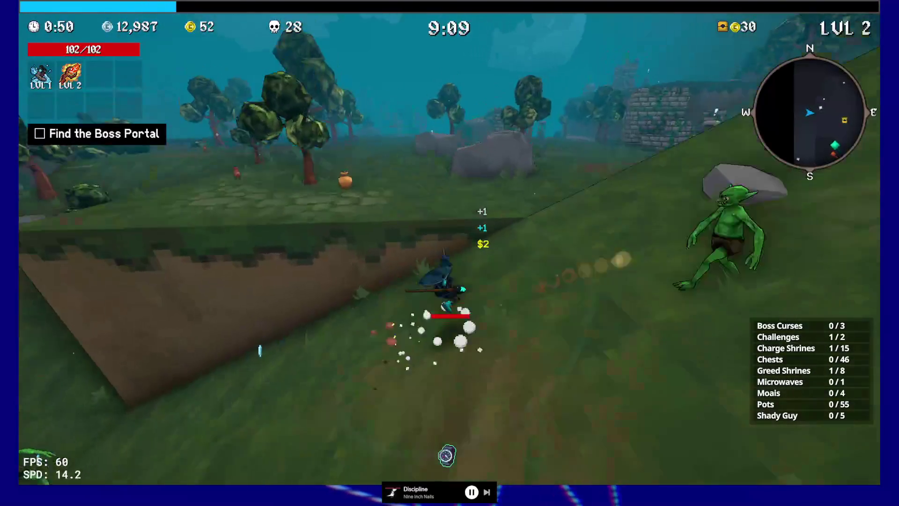
{"action": "key", "text": "w"}
{"action": "key", "text": "w"}
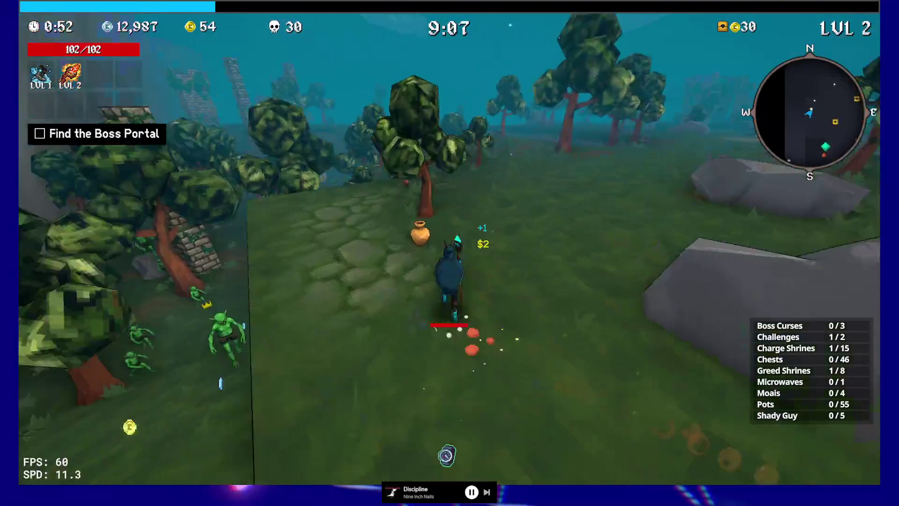
{"action": "key", "text": "w"}
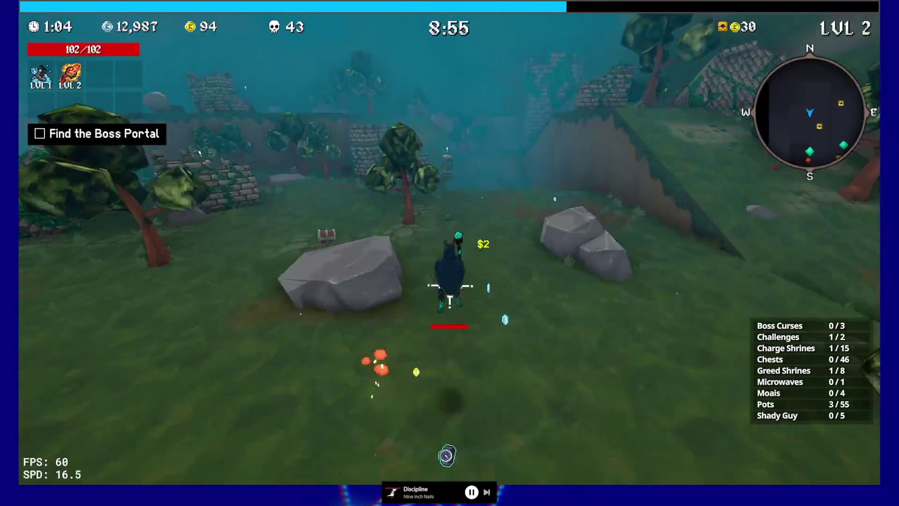
Step: Run along the ridge through the ruins into the ravine and activate another greed shrine
{"action": "key", "text": "w"}
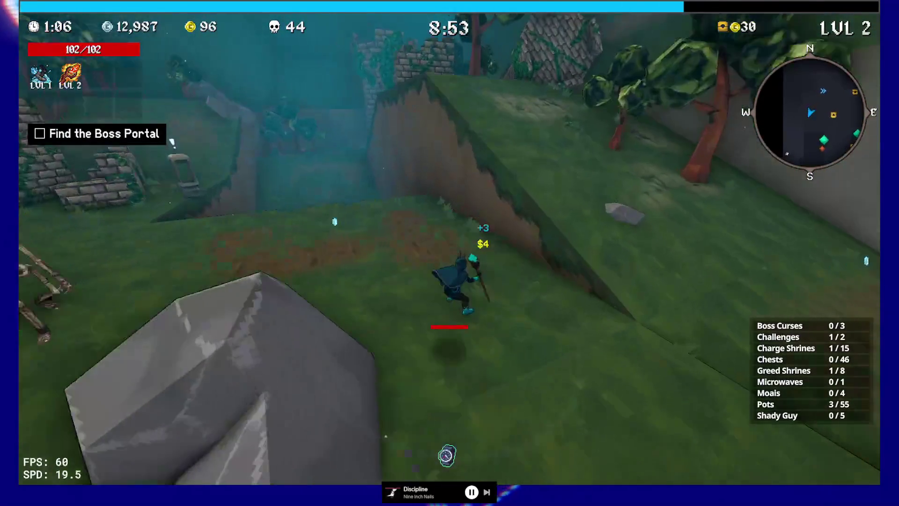
{"action": "key", "text": "w"}
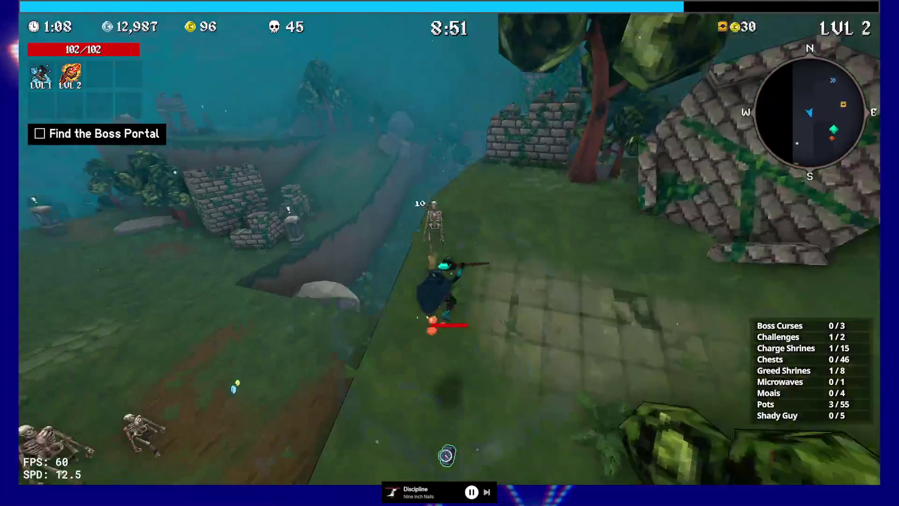
{"action": "key", "text": "w"}
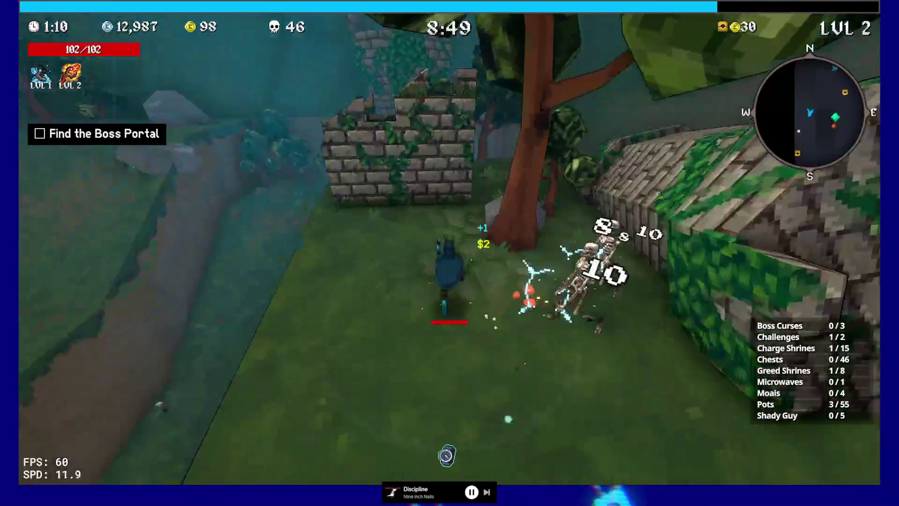
{"action": "key", "text": "w"}
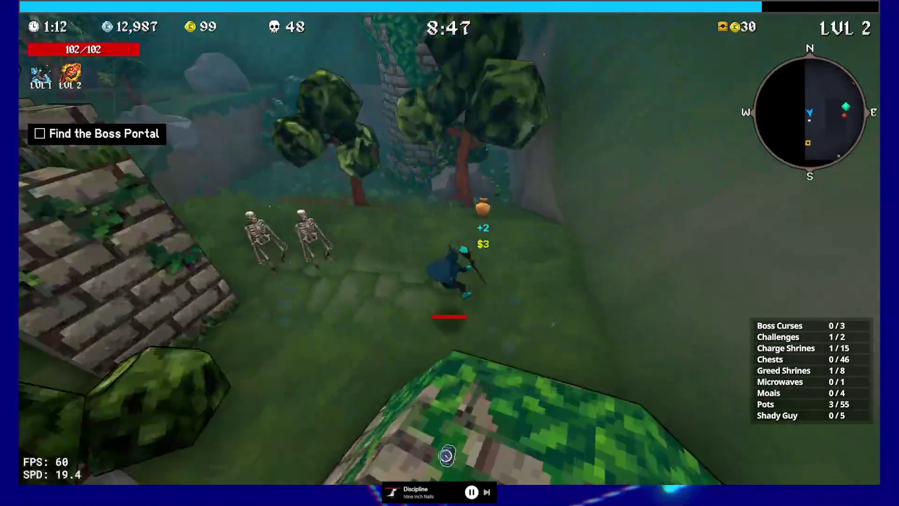
{"action": "key", "text": "w"}
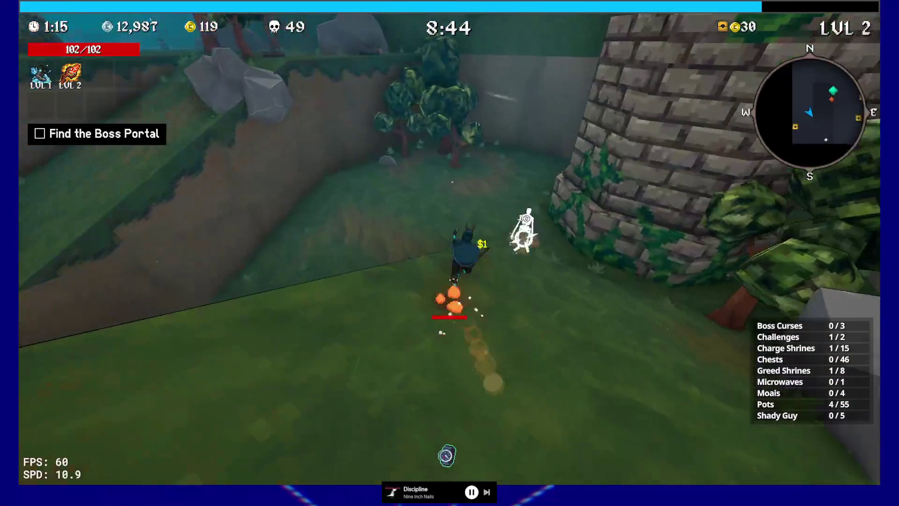
{"action": "key", "text": "w"}
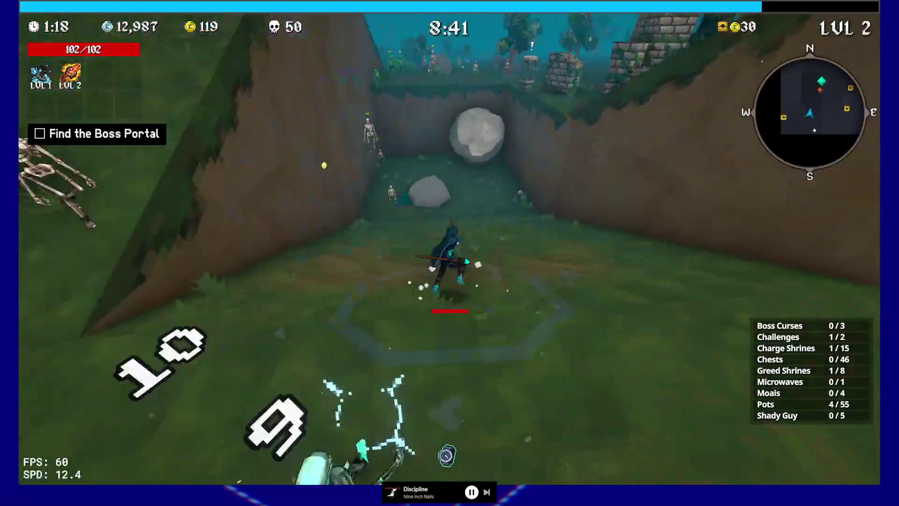
{"action": "key", "text": "w"}
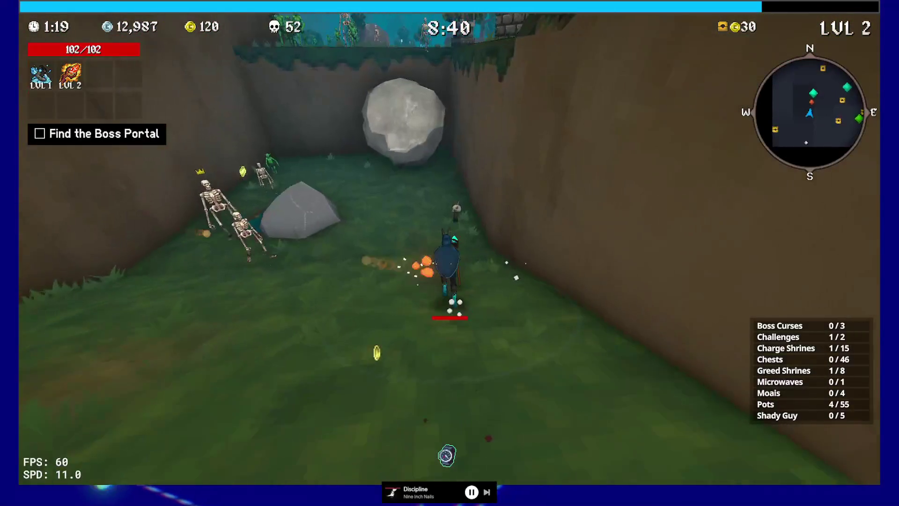
{"action": "key", "text": "w"}
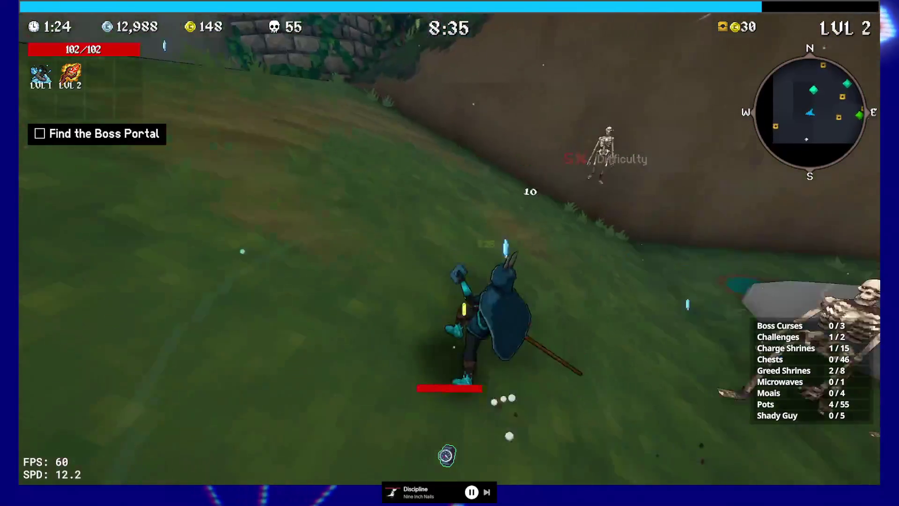
{"action": "key", "text": "w"}
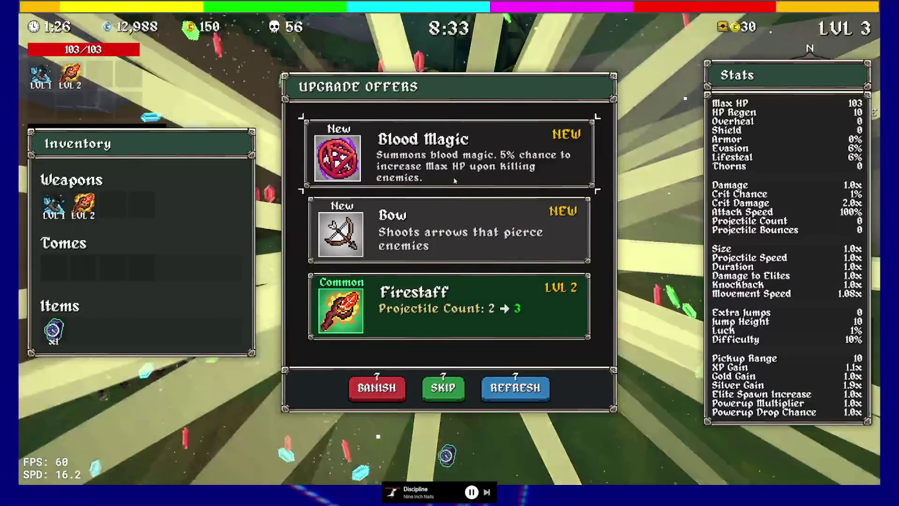
Step: Take Blood Magic as a new weapon and run past the stone tower onto the grassy ledge
{"action": "left_click", "coordinate": [440, 154]}
{"action": "key", "text": "w"}
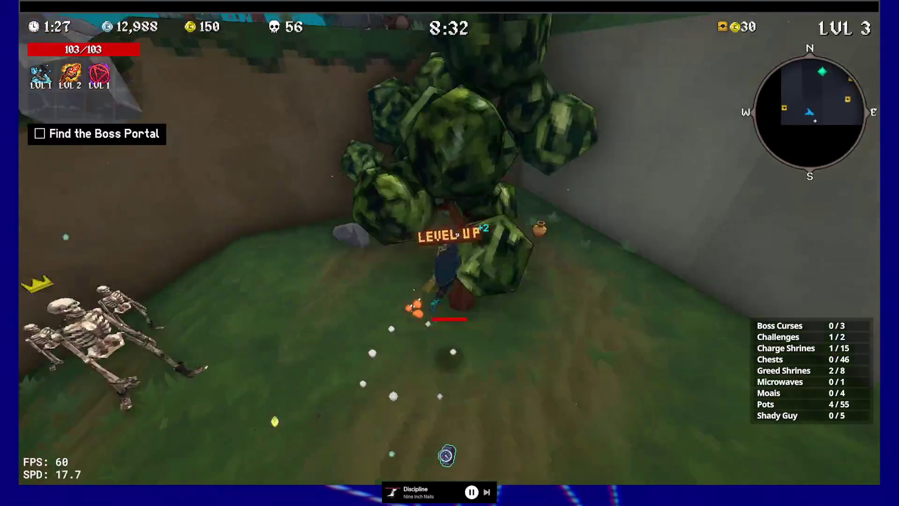
{"action": "key", "text": "w"}
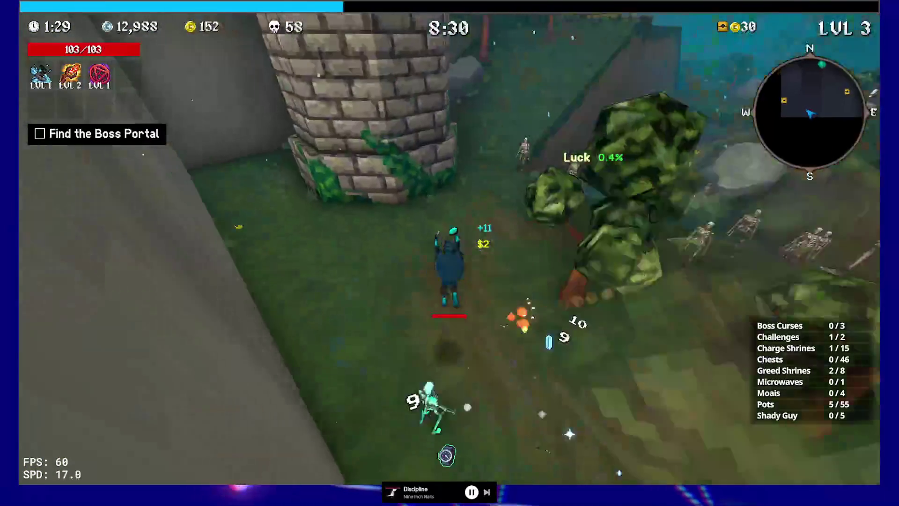
{"action": "key", "text": "w"}
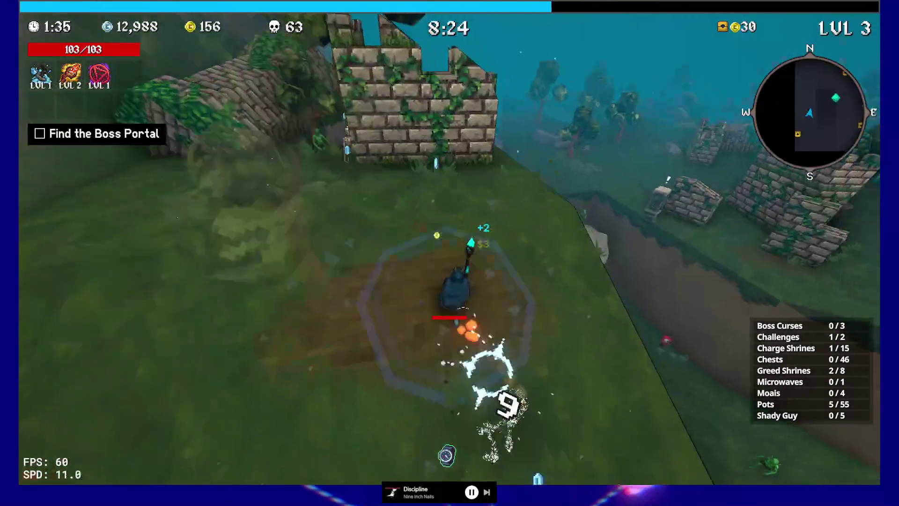
{"action": "key", "text": "w"}
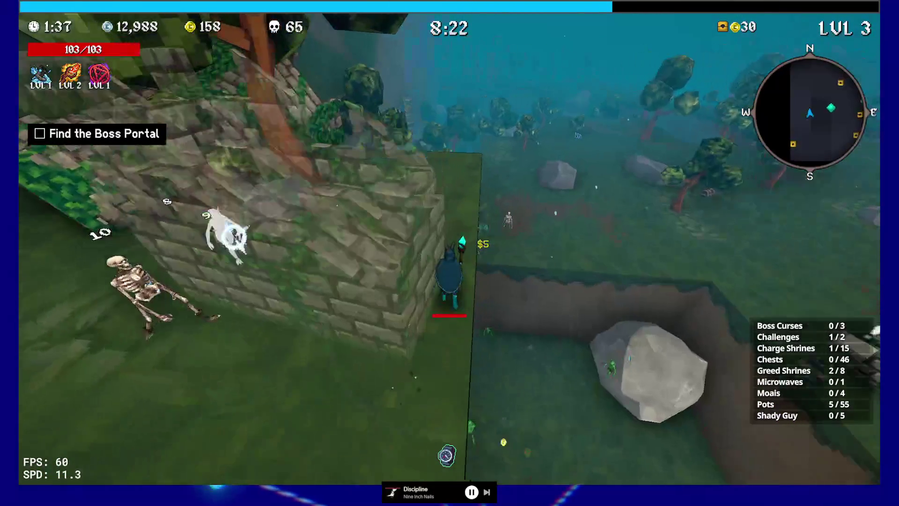
{"action": "key", "text": "w"}
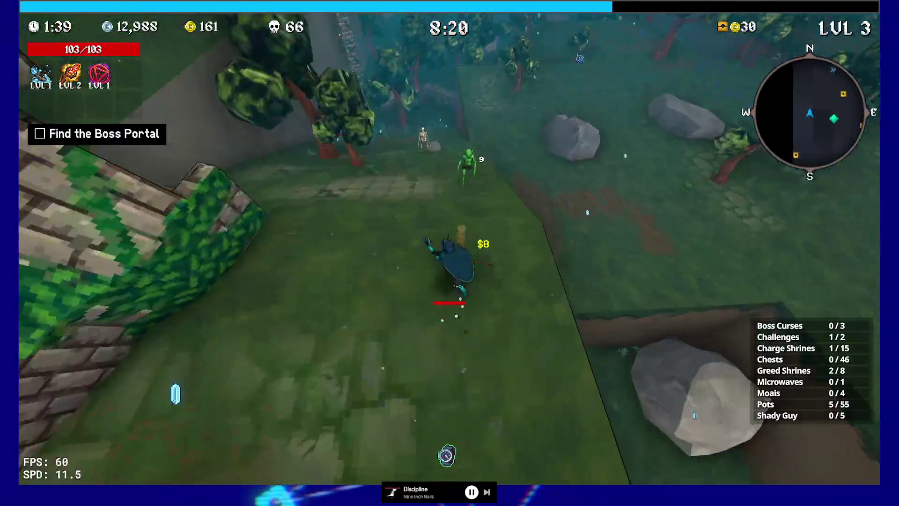
Step: Keep fighting across the grassy slope, collecting experience until the level 5 offers appear
{"action": "key", "text": "w"}
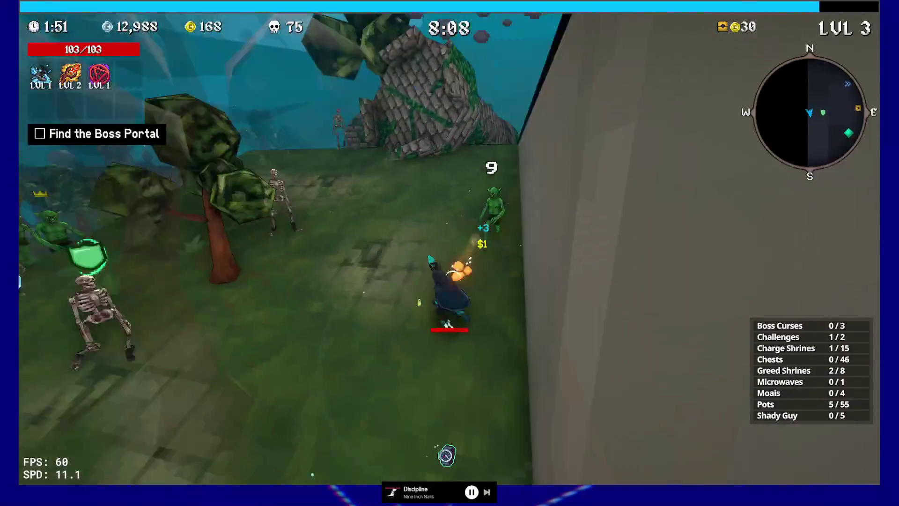
{"action": "key", "text": "w"}
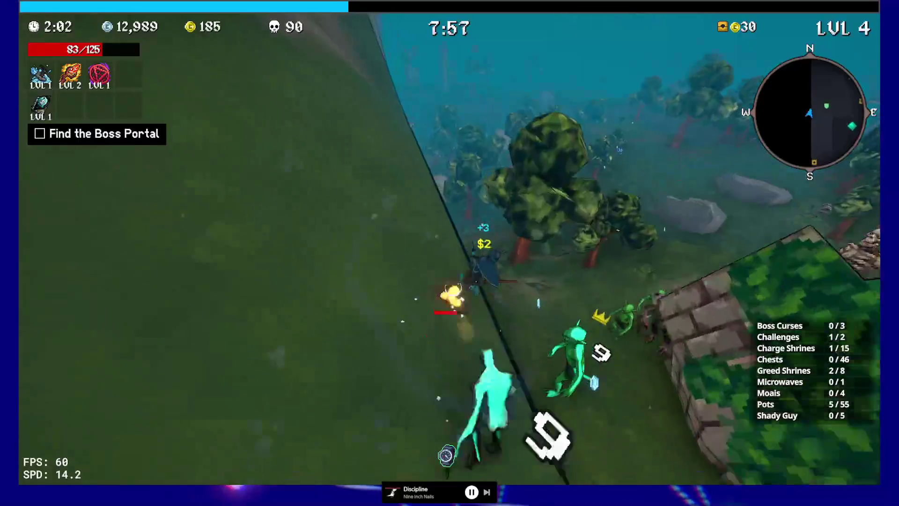
{"action": "key", "text": "w"}
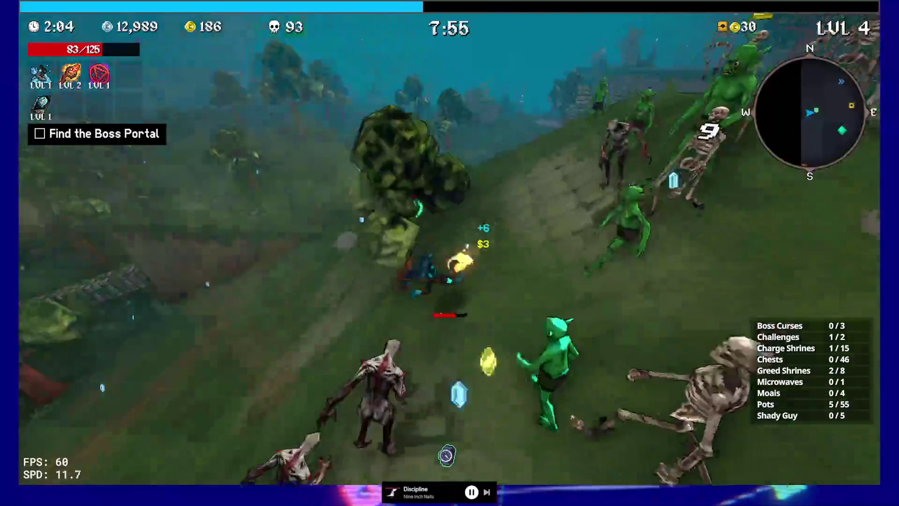
{"action": "key", "text": "w"}
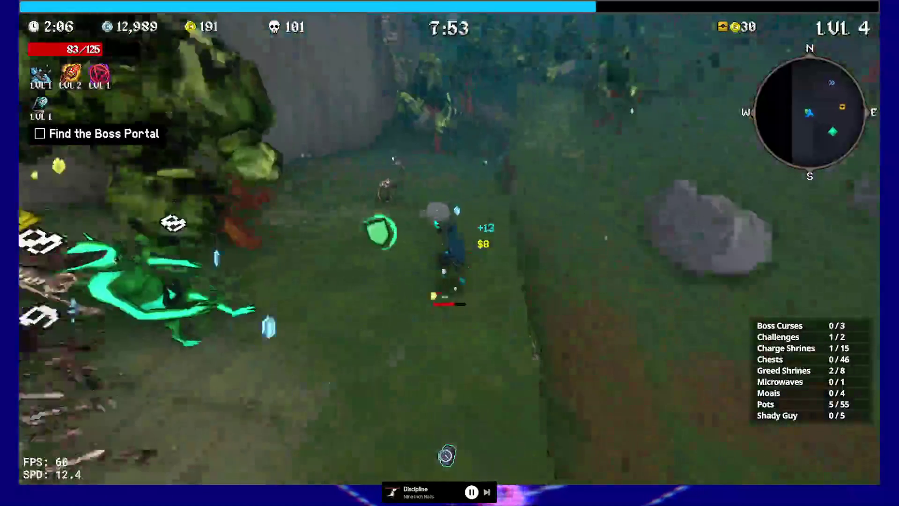
{"action": "key", "text": "w"}
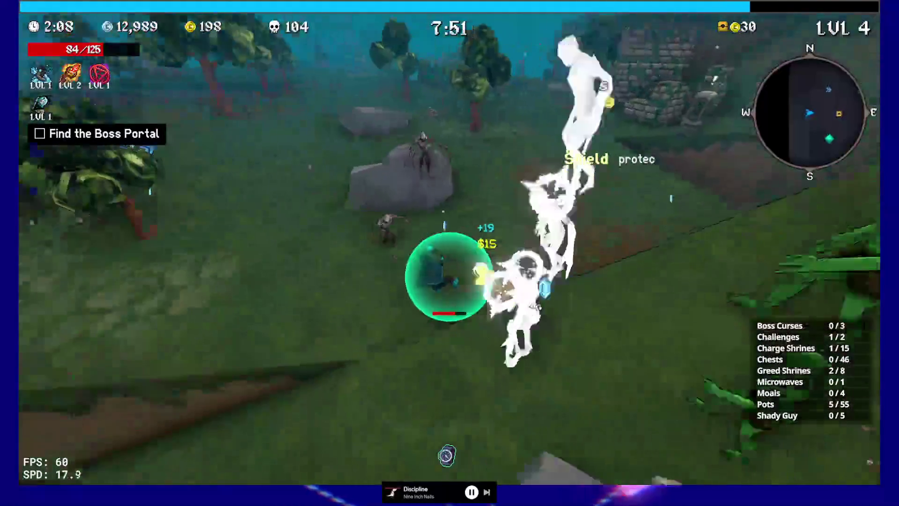
{"action": "key", "text": "w"}
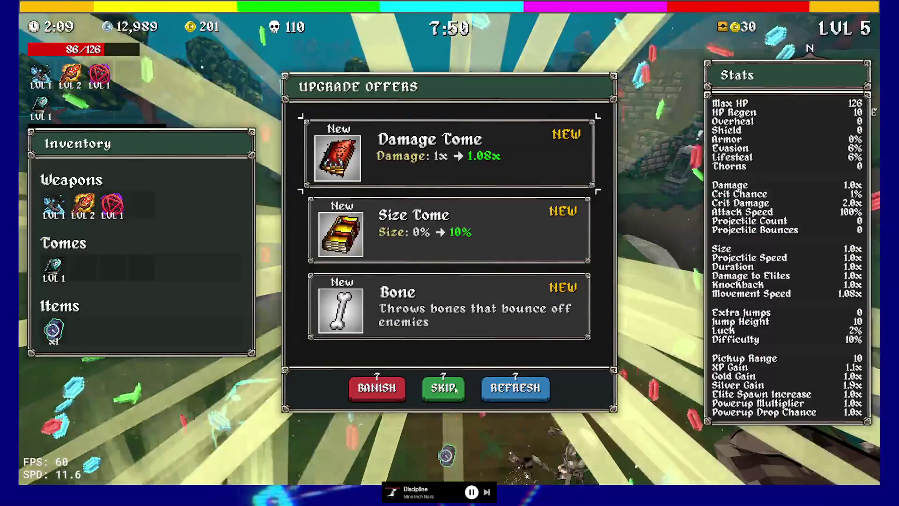
Step: Reroll the upgrade offers, take the Dice weapon, and run past the rock toward the ruins
{"action": "left_click", "coordinate": [515, 388]}
{"action": "left_click", "coordinate": [422, 157]}
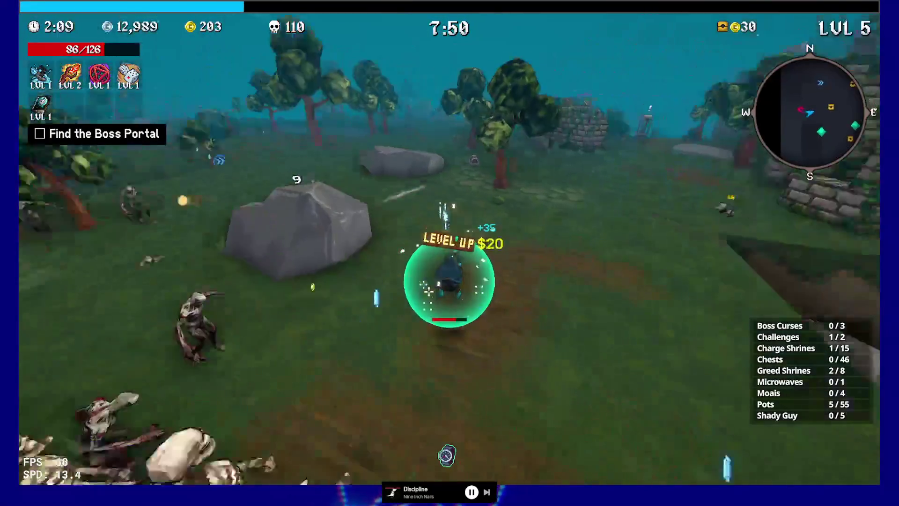
{"action": "key", "text": "w"}
{"action": "key", "text": "w"}
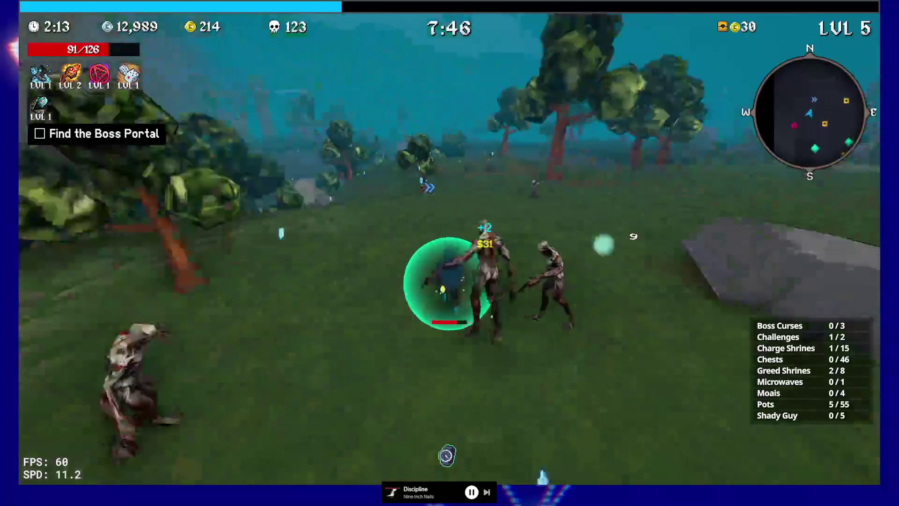
{"action": "key", "text": "w"}
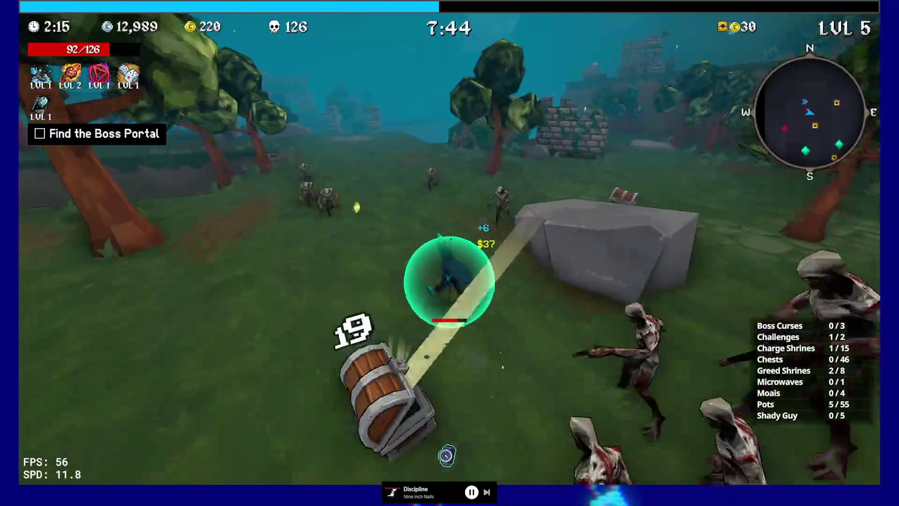
{"action": "key", "text": "w"}
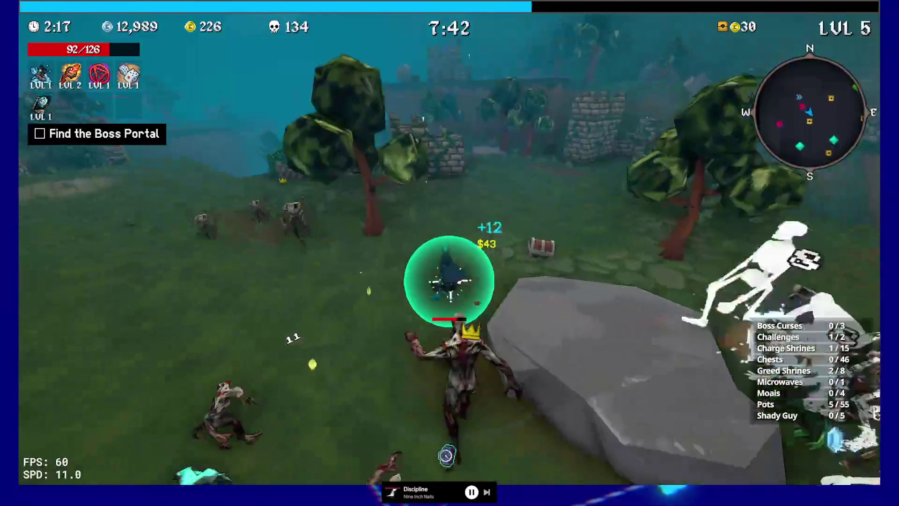
{"action": "key", "text": "w"}
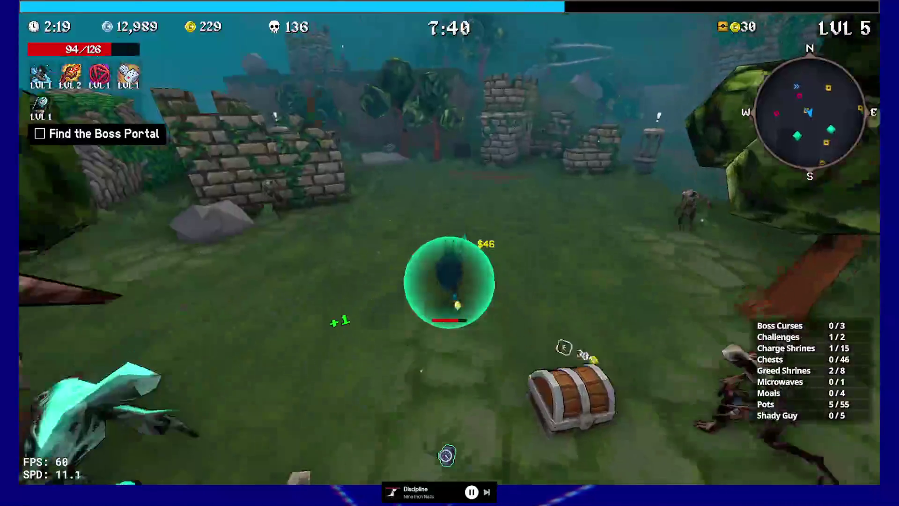
Step: Run between the ruin walls to the stone tower and activate the boss curse statue
{"action": "key", "text": "w"}
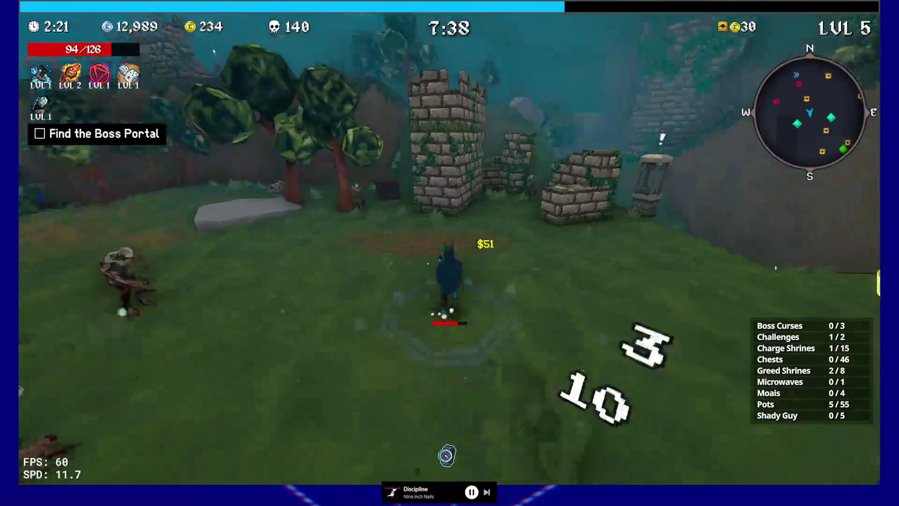
{"action": "key", "text": "w"}
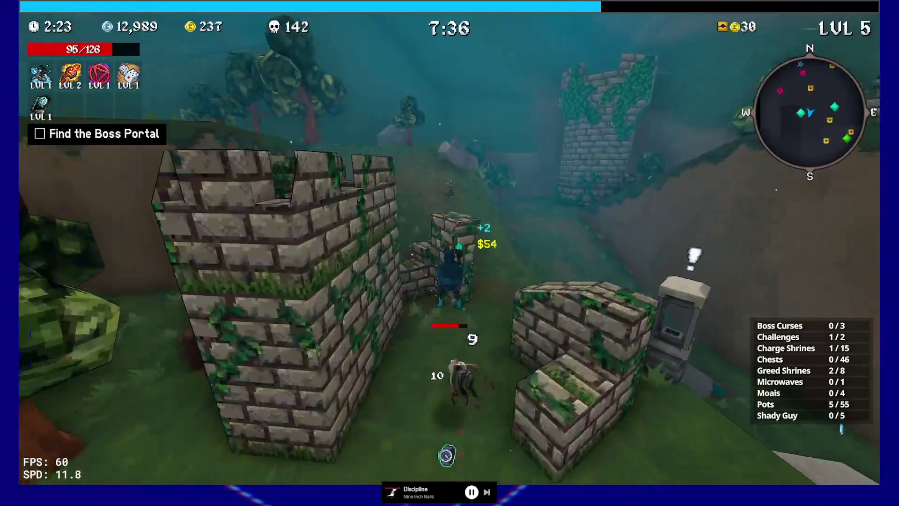
{"action": "key", "text": "w"}
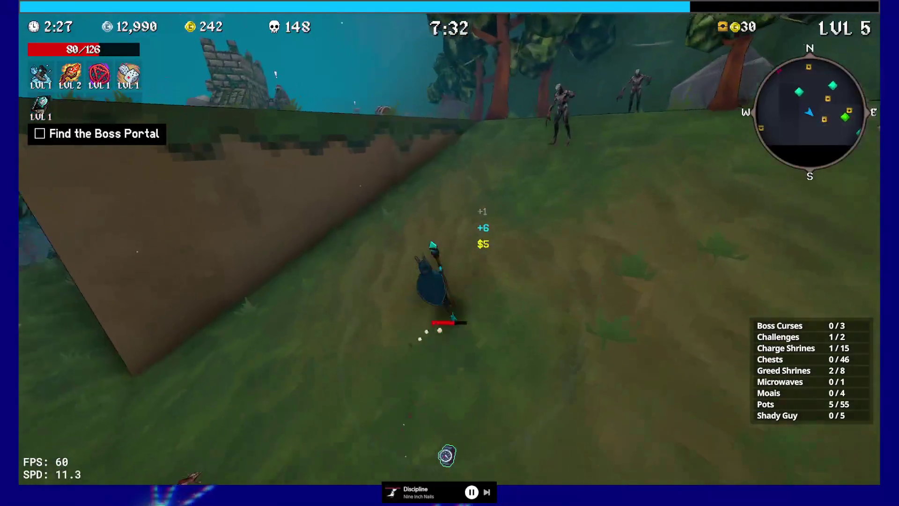
{"action": "key", "text": "w"}
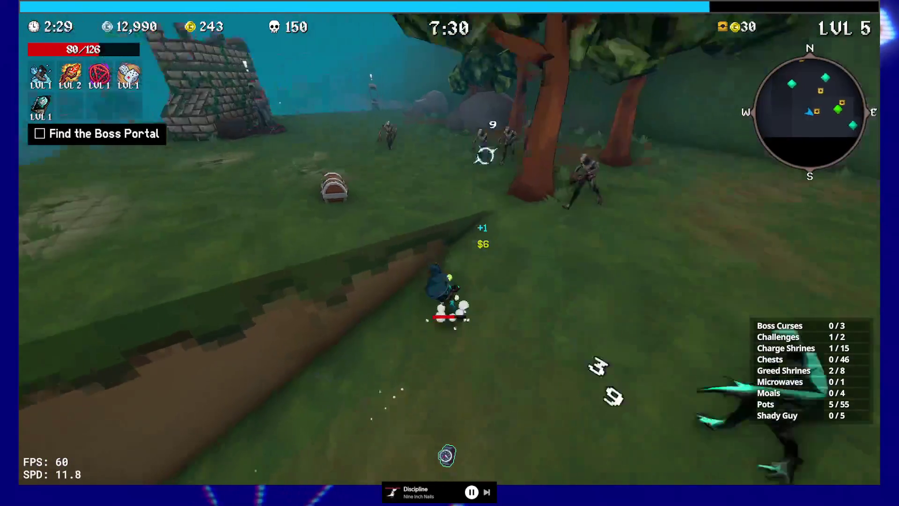
{"action": "key", "text": "w"}
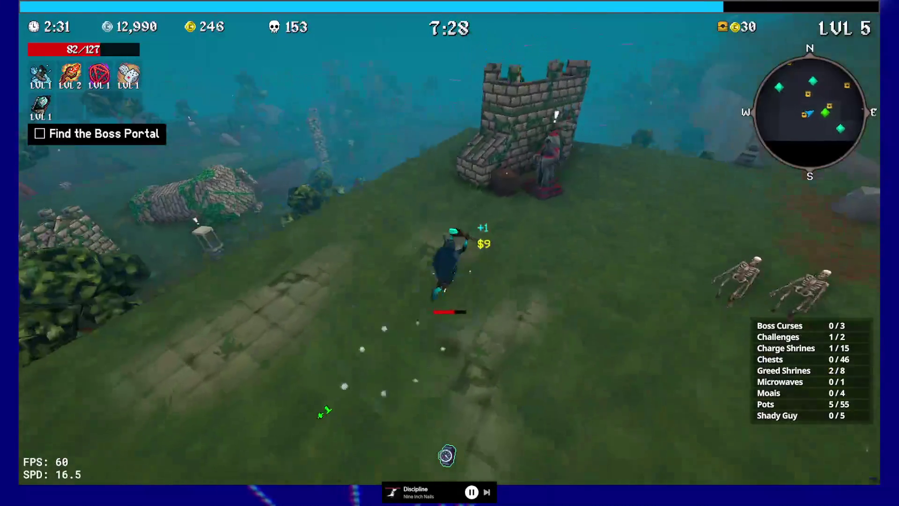
{"action": "key", "text": "e"}
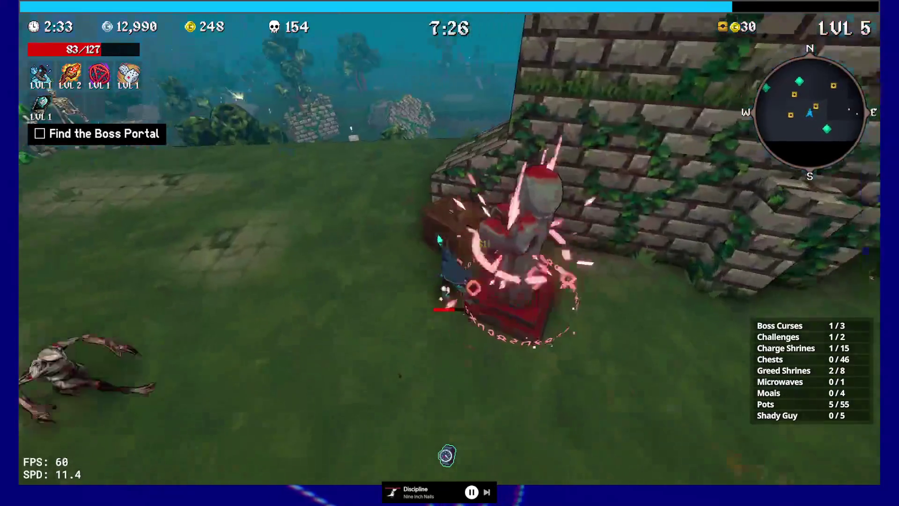
Step: Run past the ruined brick wall and boulder, fighting until level 6 offers appear
{"action": "key", "text": "w"}
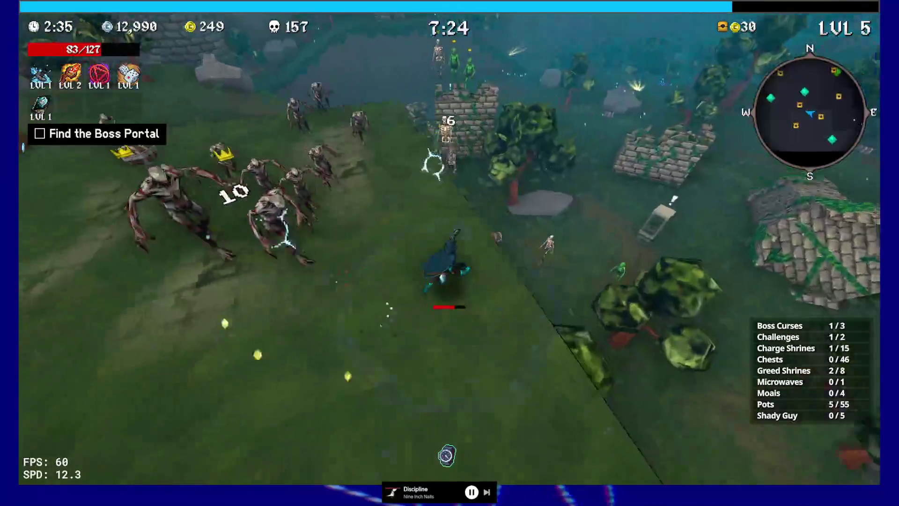
{"action": "key", "text": "w"}
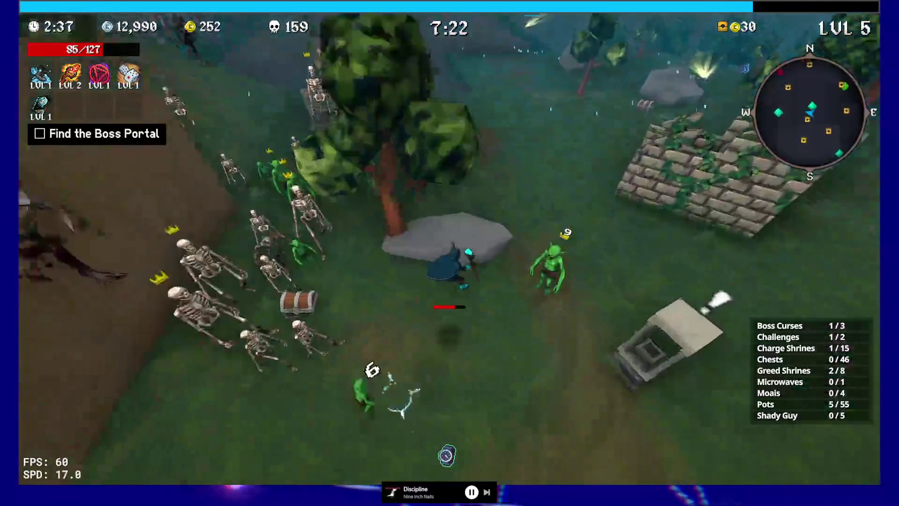
{"action": "key", "text": "w"}
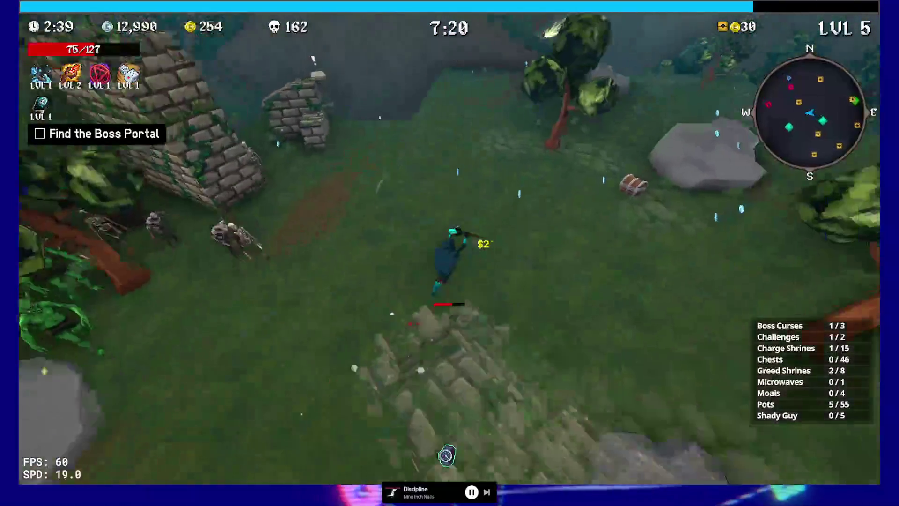
{"action": "key", "text": "w"}
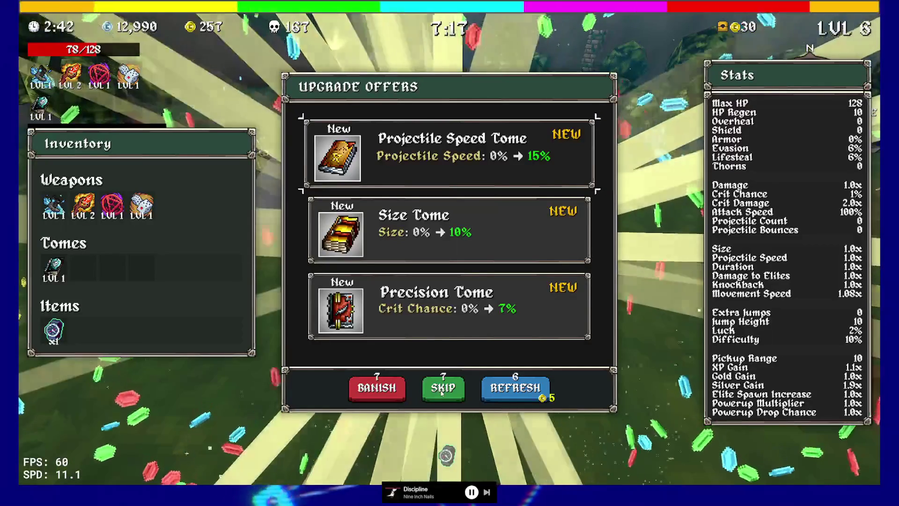
Step: Skip the level 6 offers and open two chests, picking up a Cursed Doll
{"action": "left_click", "coordinate": [423, 380]}
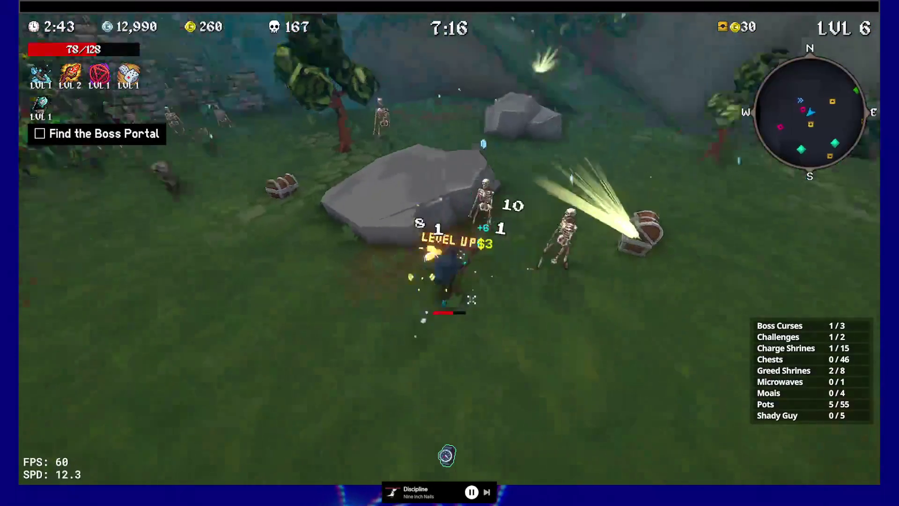
{"action": "key", "text": "e"}
{"action": "key", "text": "e"}
{"action": "key", "text": "e"}
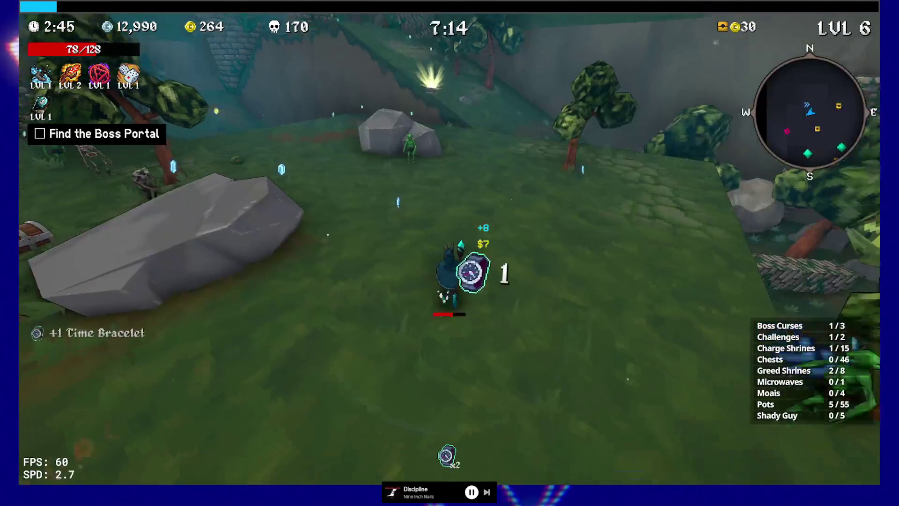
{"action": "key", "text": "w"}
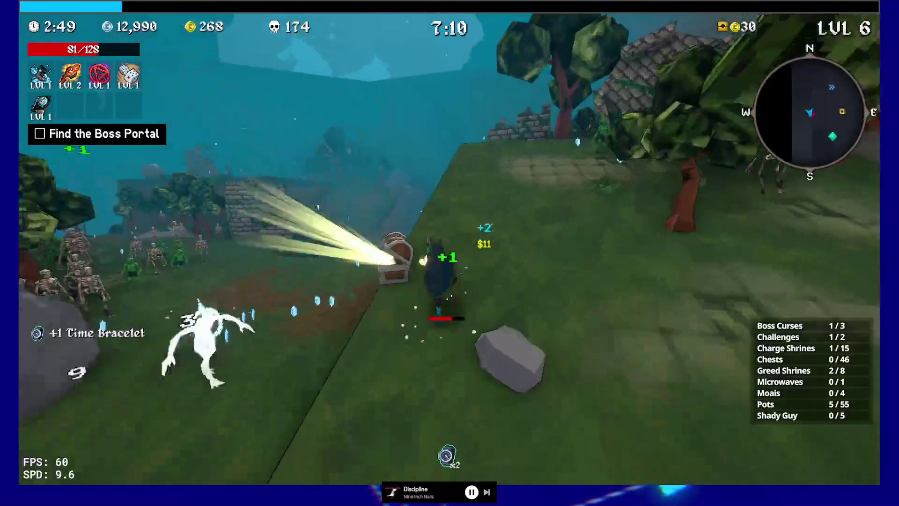
{"action": "key", "text": "e"}
{"action": "key", "text": "e"}
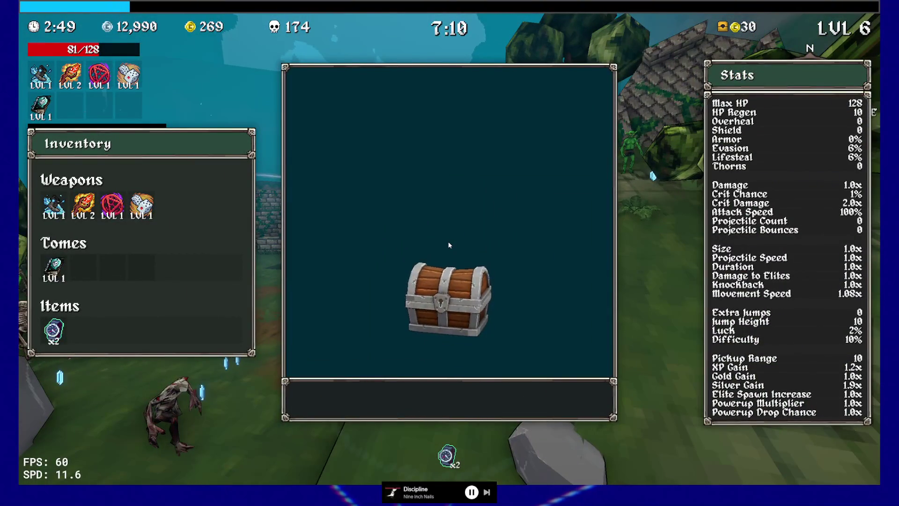
{"action": "key", "text": "e"}
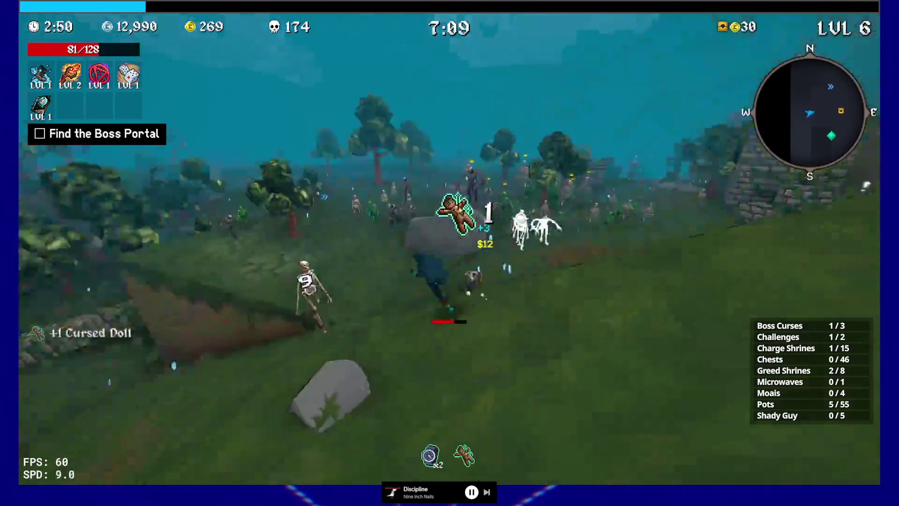
Step: Run across the open ground past the stone ruins toward the shrine
{"action": "key", "text": "w"}
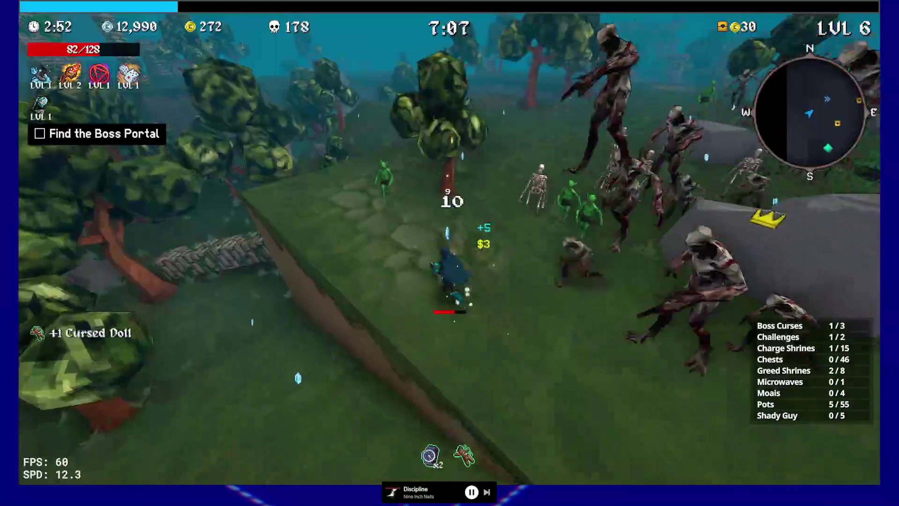
{"action": "key", "text": "w"}
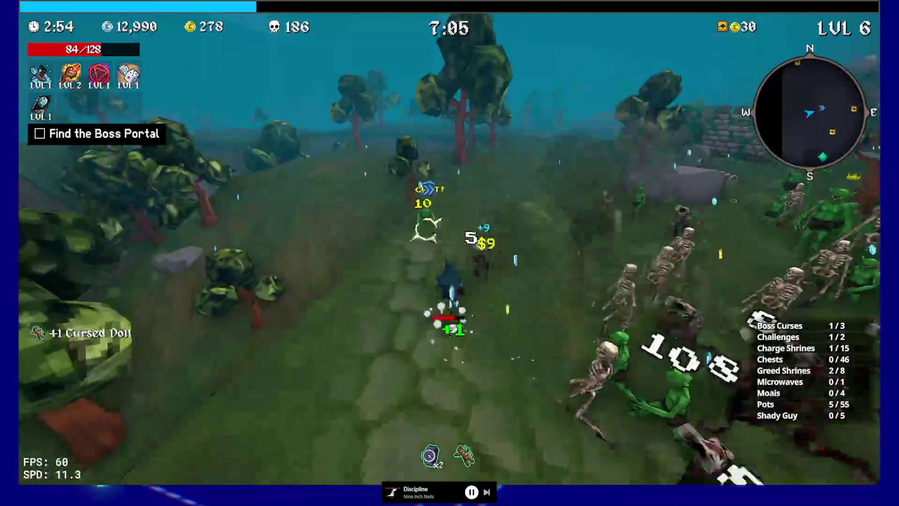
{"action": "key", "text": "w"}
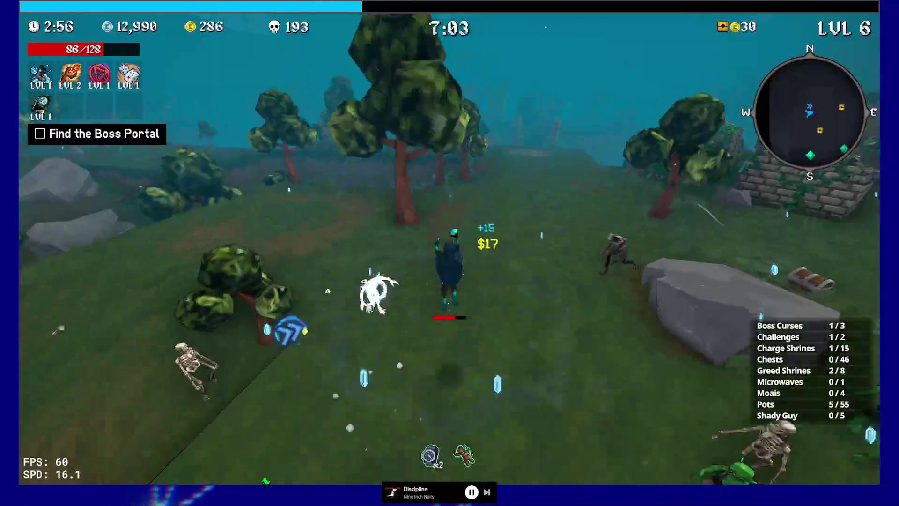
{"action": "key", "text": "w"}
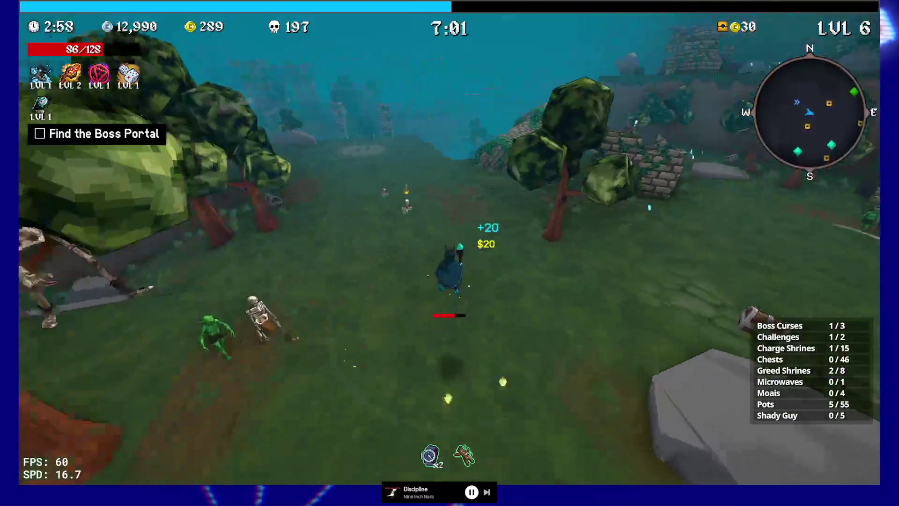
{"action": "key", "text": "w"}
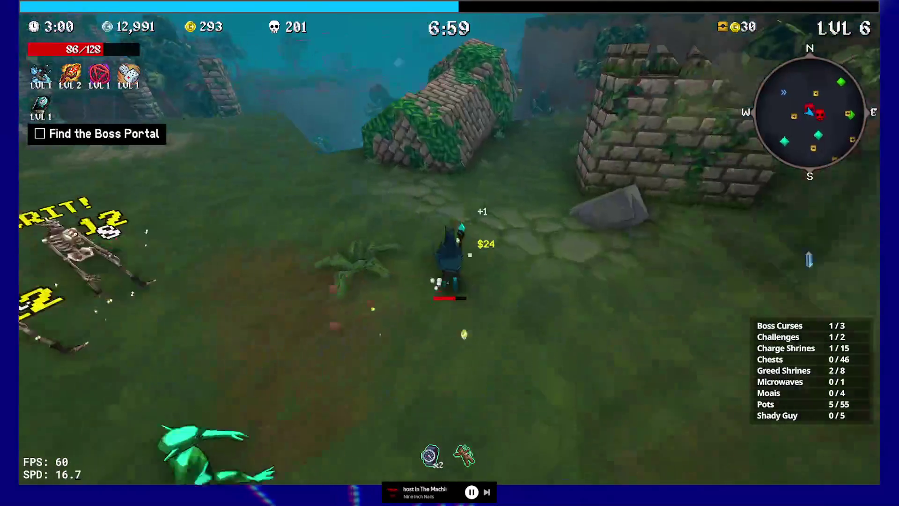
{"action": "key", "text": "w"}
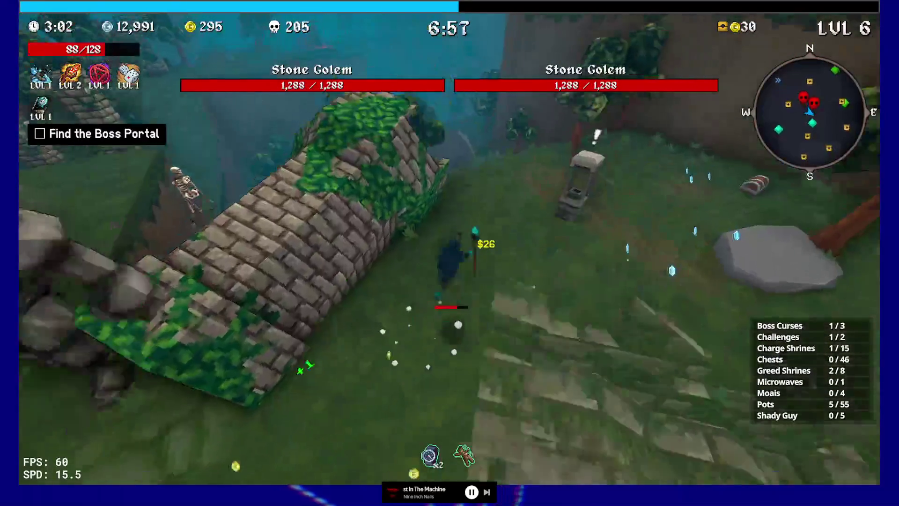
Step: Head back across the grass to the Shady Guy and buy the Credit Card (Green)
{"action": "key", "text": "w"}
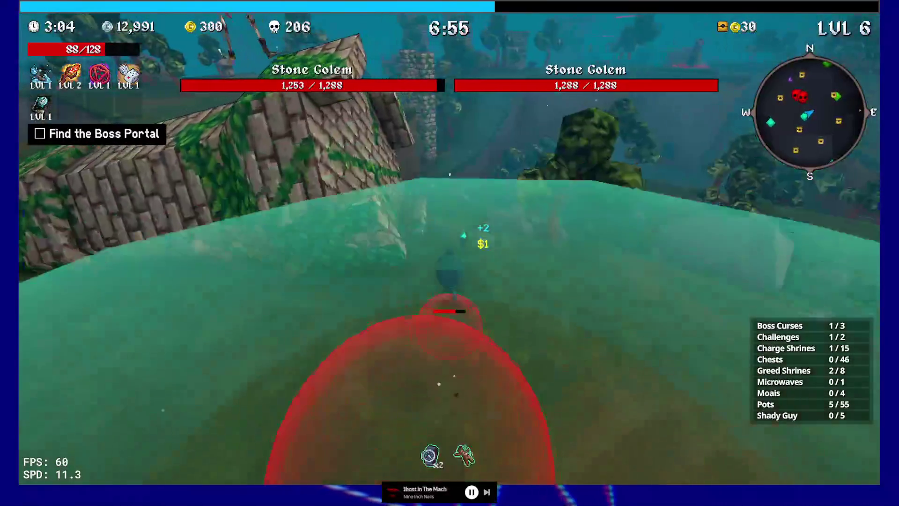
{"action": "key", "text": "w"}
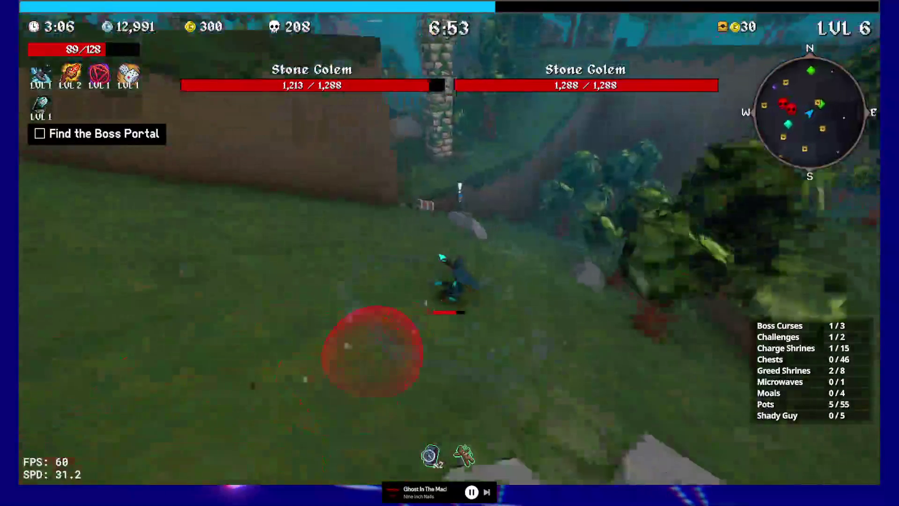
{"action": "key", "text": "e"}
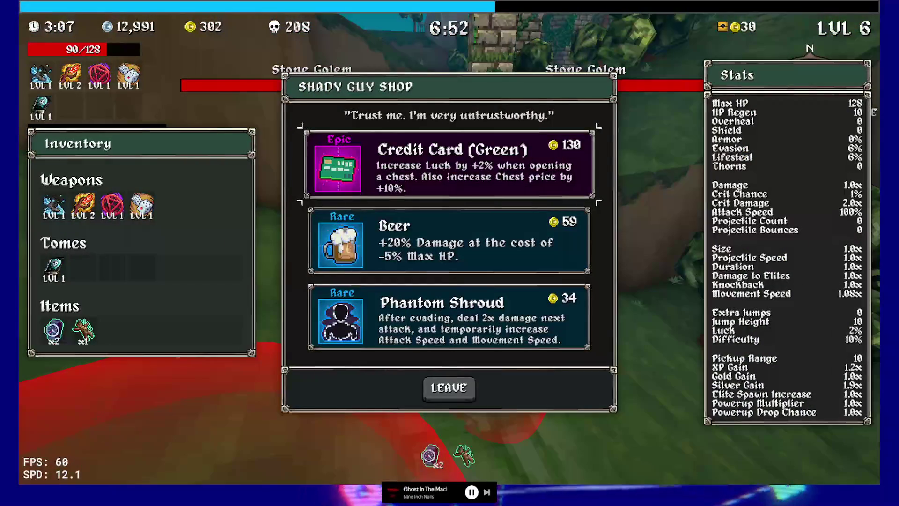
{"action": "left_click", "coordinate": [443, 178]}
Step: Fight through the skeletons and cross the field to the gold chest by the wall
{"action": "key", "text": "w"}
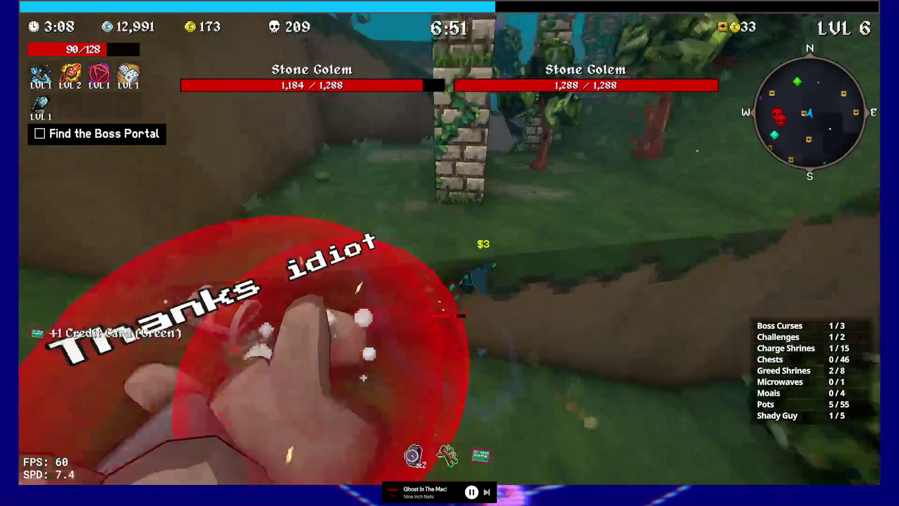
{"action": "key", "text": "w"}
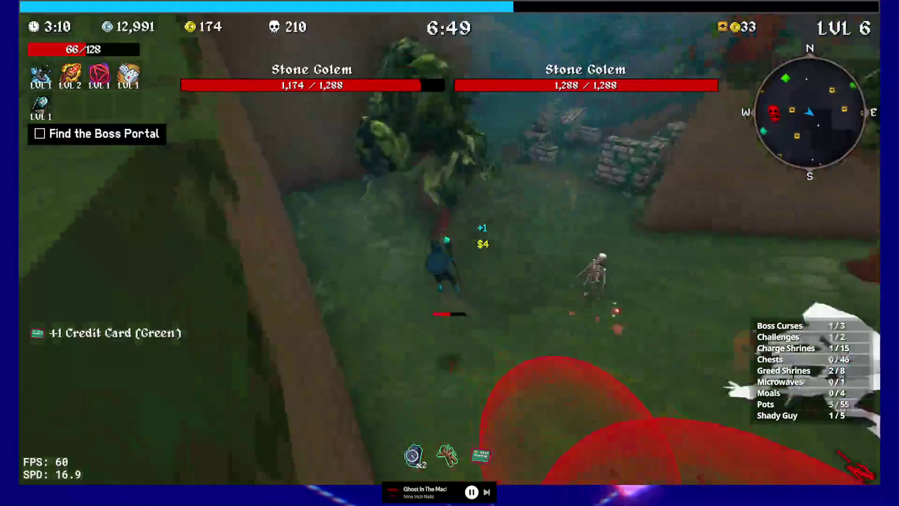
{"action": "key", "text": "w"}
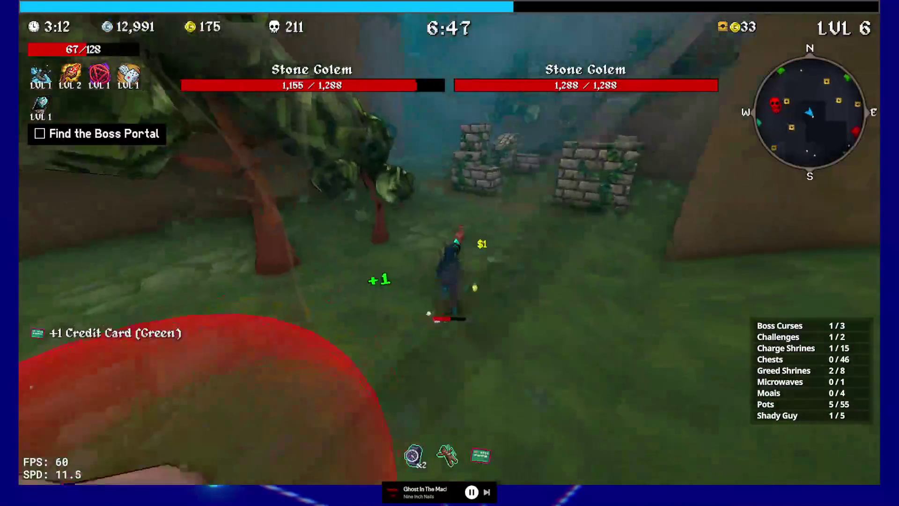
{"action": "key", "text": "w"}
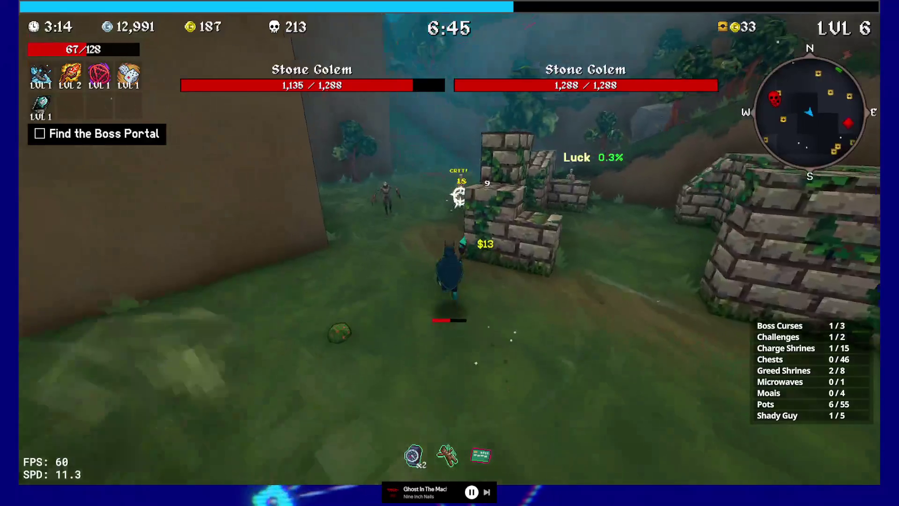
{"action": "key", "text": "w"}
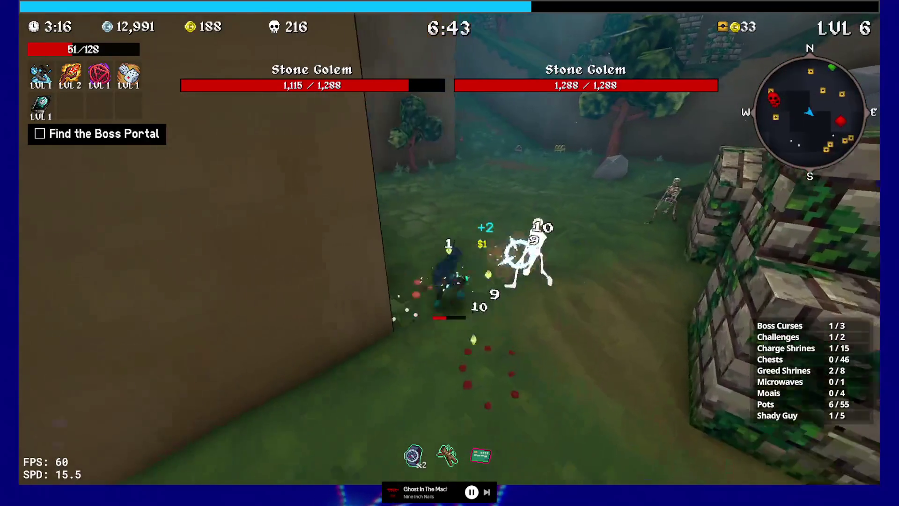
{"action": "key", "text": "w"}
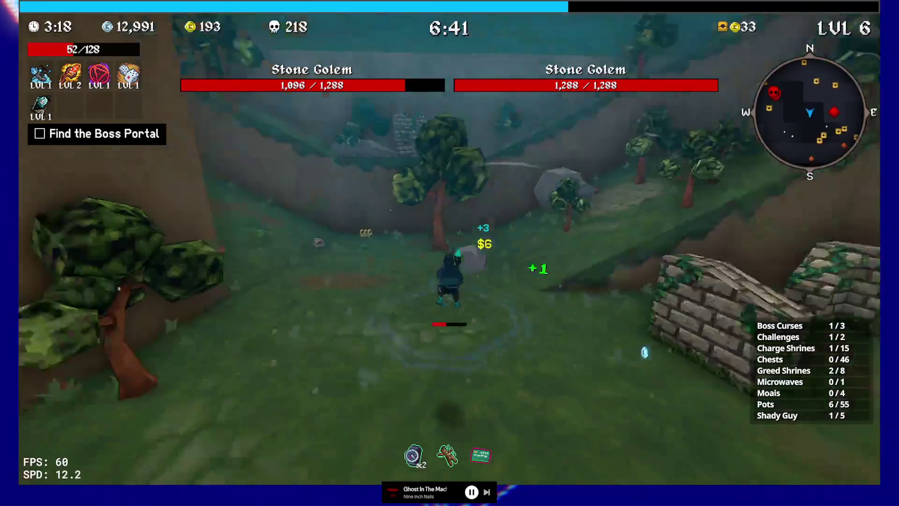
{"action": "key", "text": "w"}
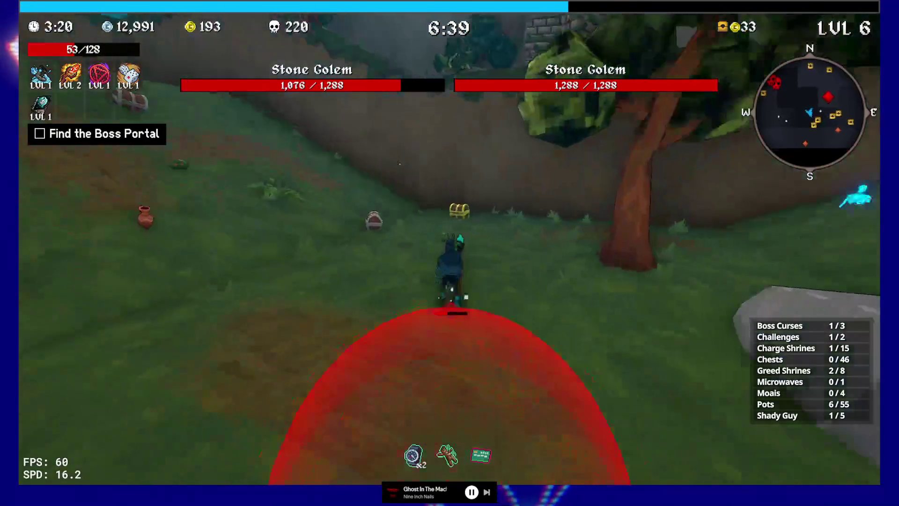
{"action": "key", "text": "w"}
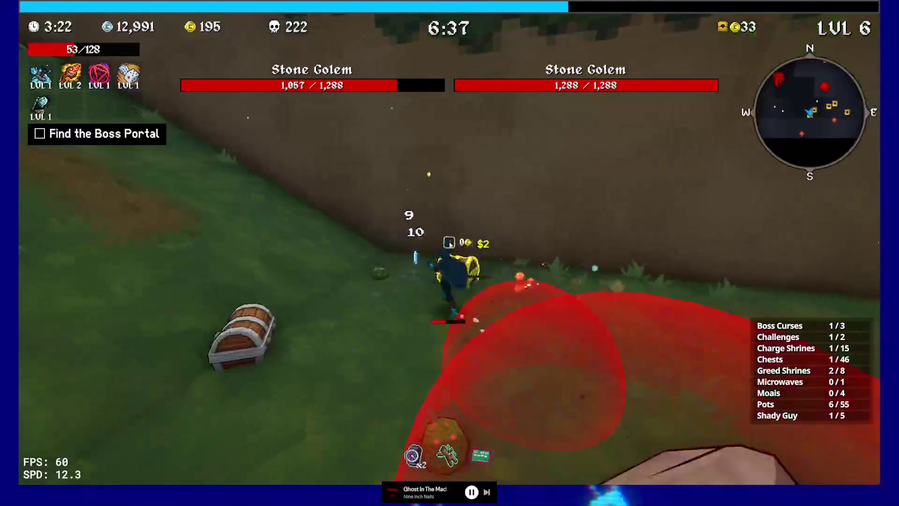
Step: Open the gold chest, take the Time Bracelet, and turn toward the skeletons
{"action": "key", "text": "e"}
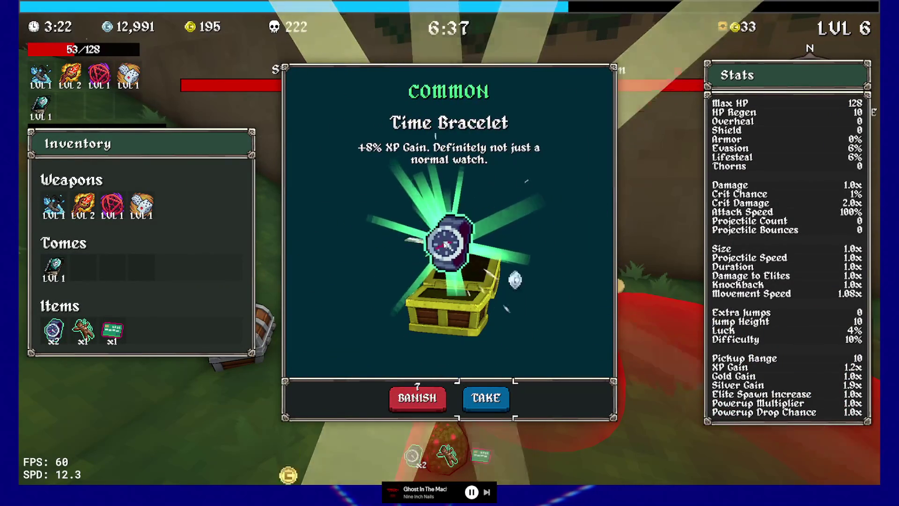
{"action": "key", "text": "w"}
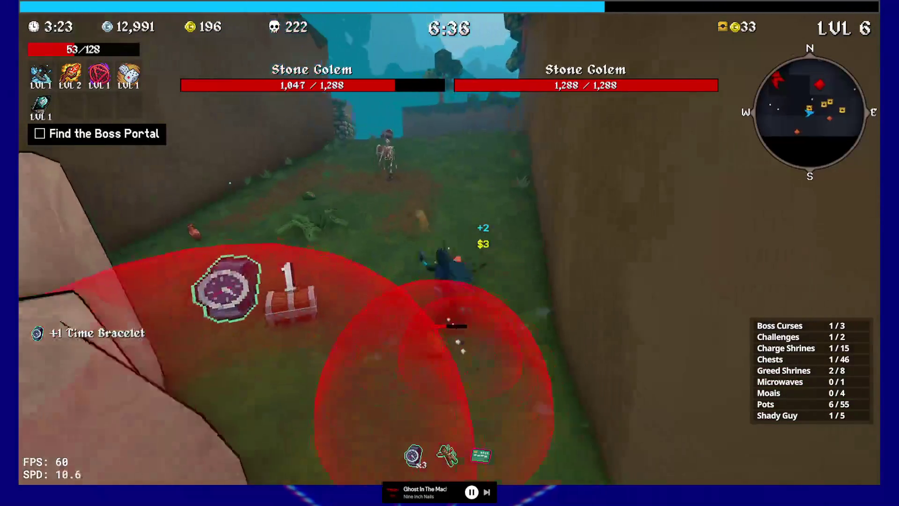
{"action": "key", "text": "w"}
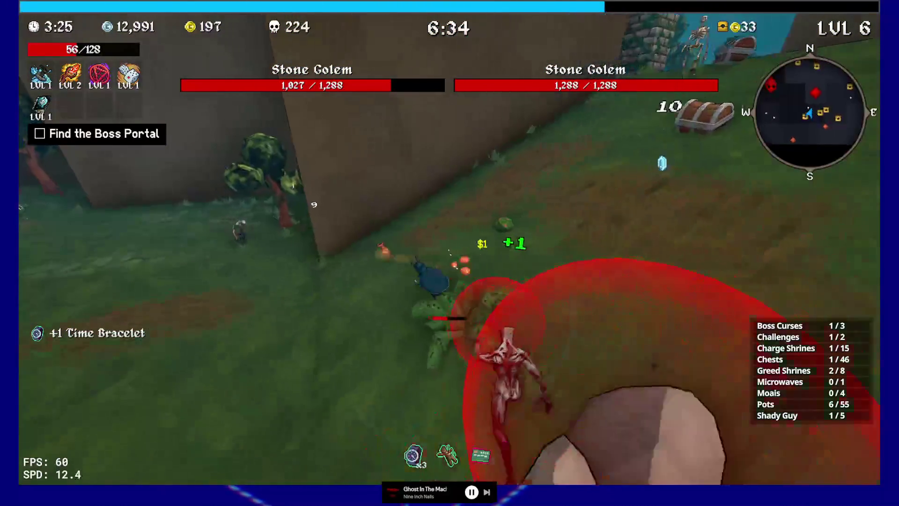
{"action": "key", "text": "w"}
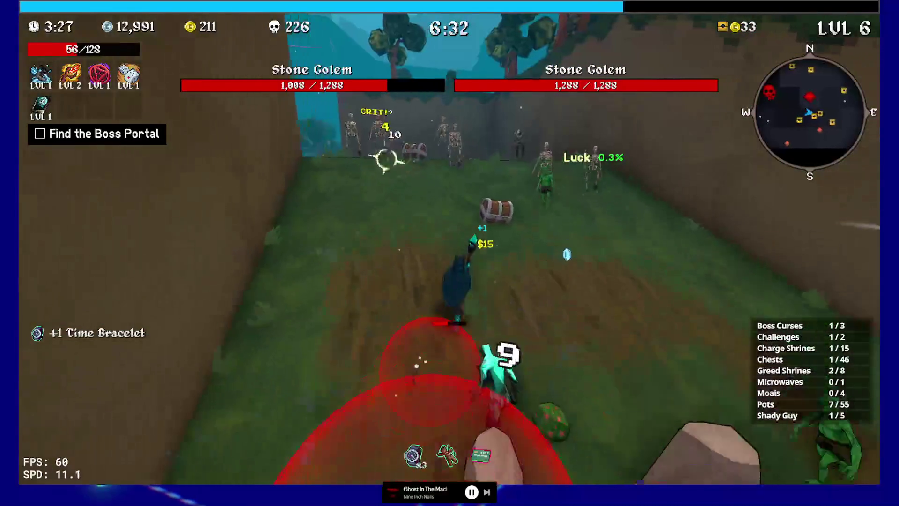
Step: Keep moving through the arena toward the skeleton horde near the ruins
{"action": "key", "text": "w"}
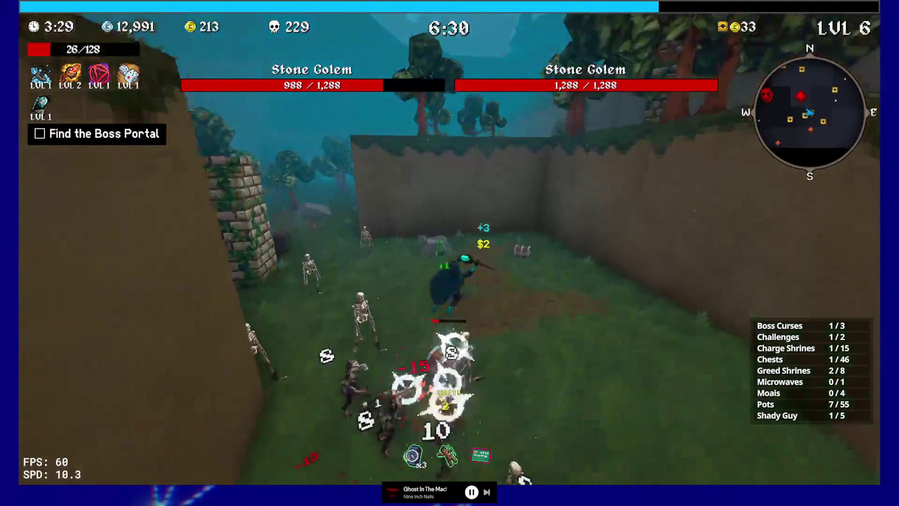
{"action": "key", "text": "w"}
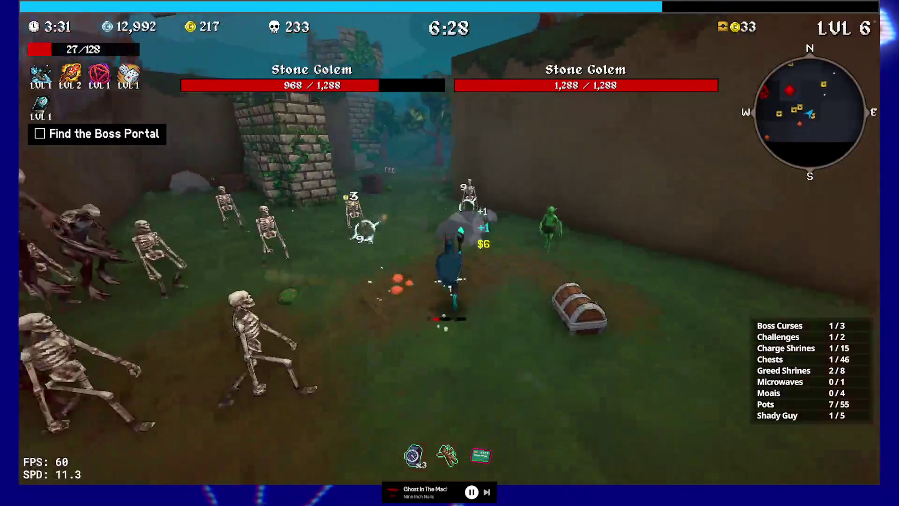
{"action": "key", "text": "w"}
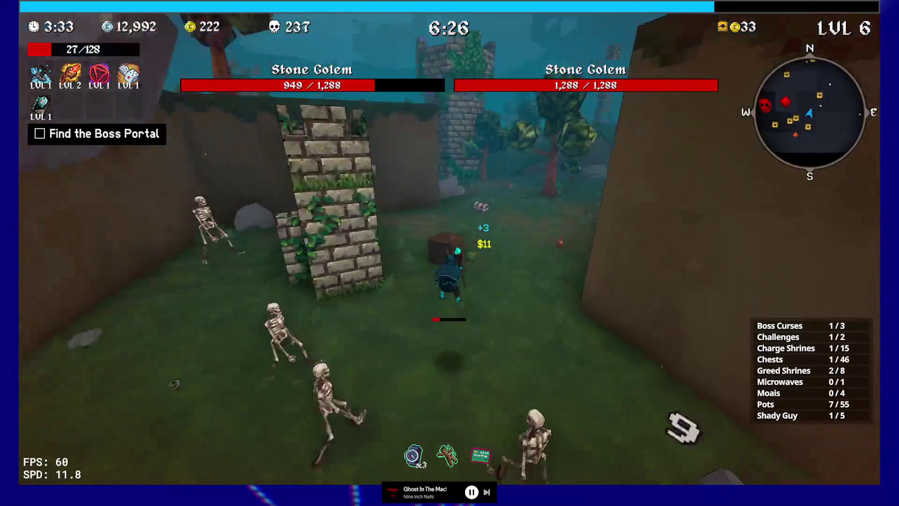
{"action": "key", "text": "w"}
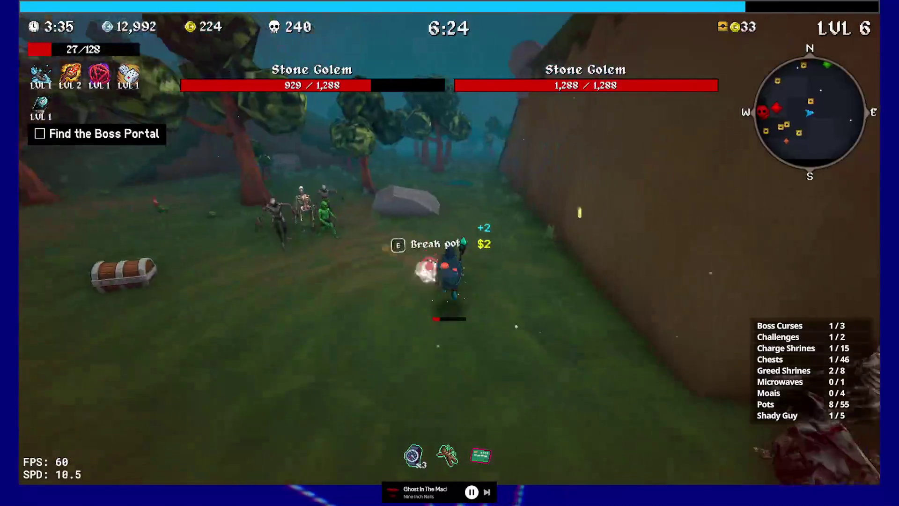
{"action": "key", "text": "w"}
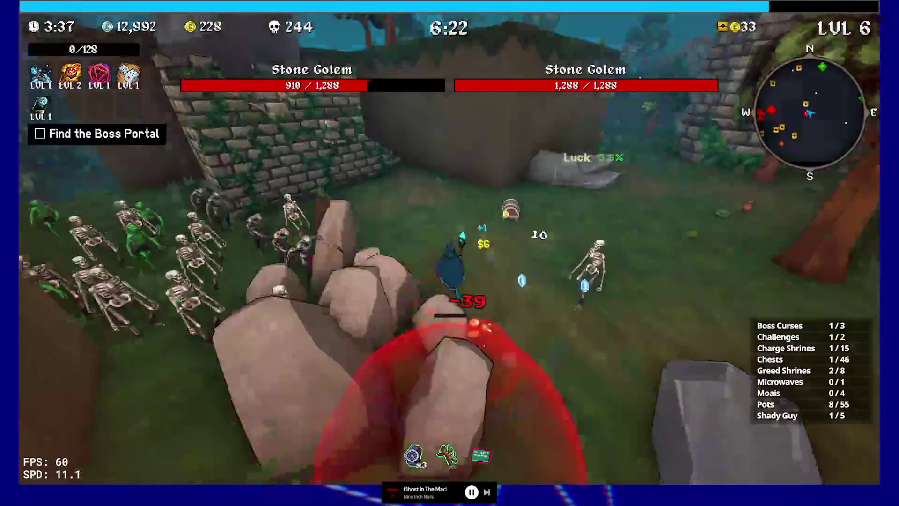
{"action": "key", "text": "w"}
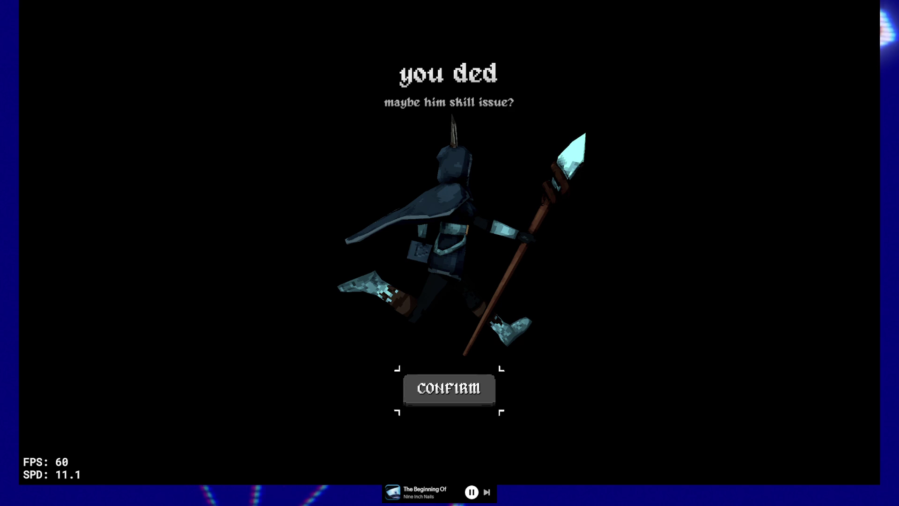
{"action": "key", "text": "super+e"}
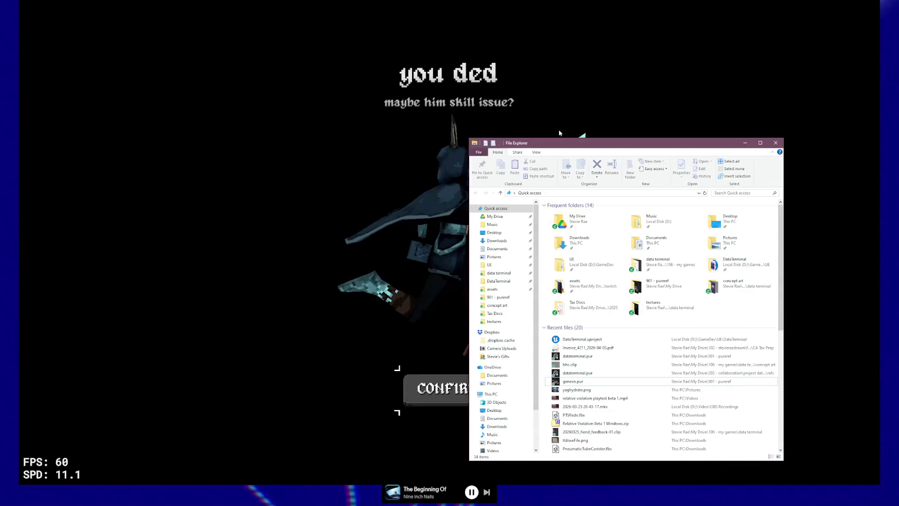
{"action": "left_click_drag", "start_coordinate": [552, 140], "coordinate": [542, 144]}
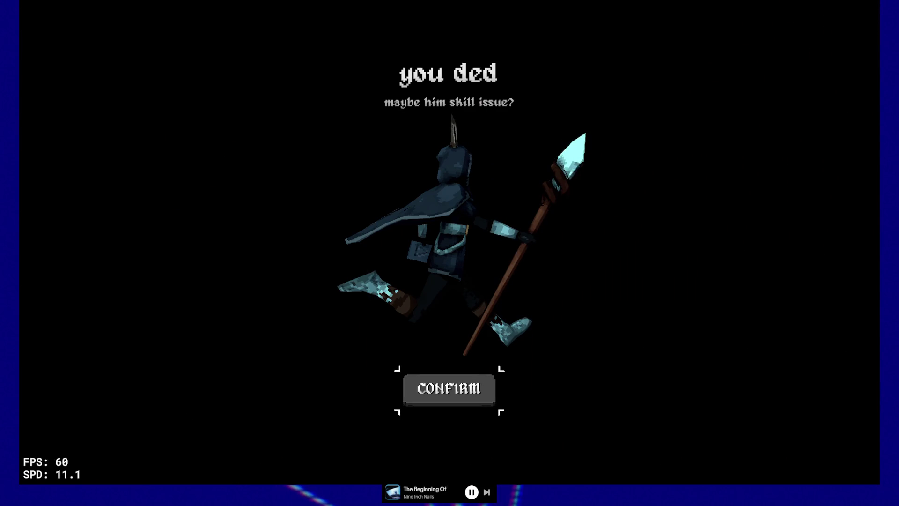
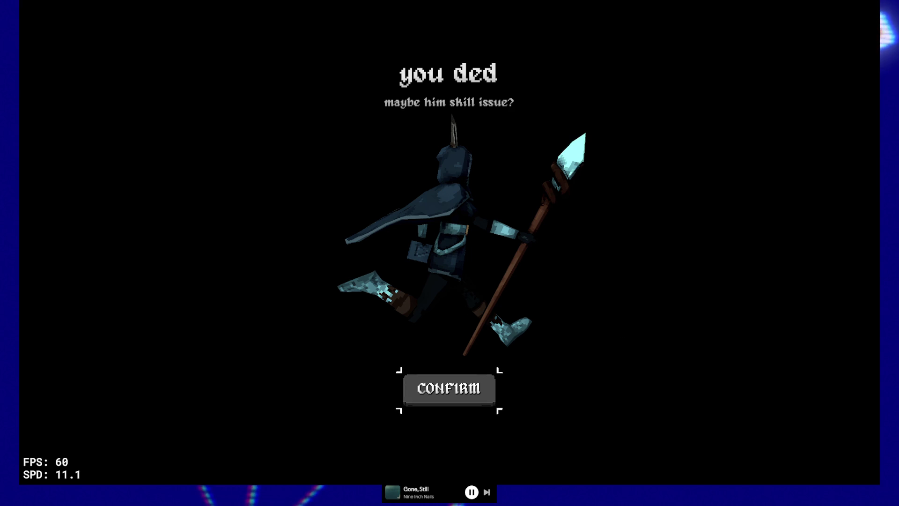
Step: Leave the death screen, reroll the Green Forest map four times with R, then run forward
{"action": "key", "text": "Return"}
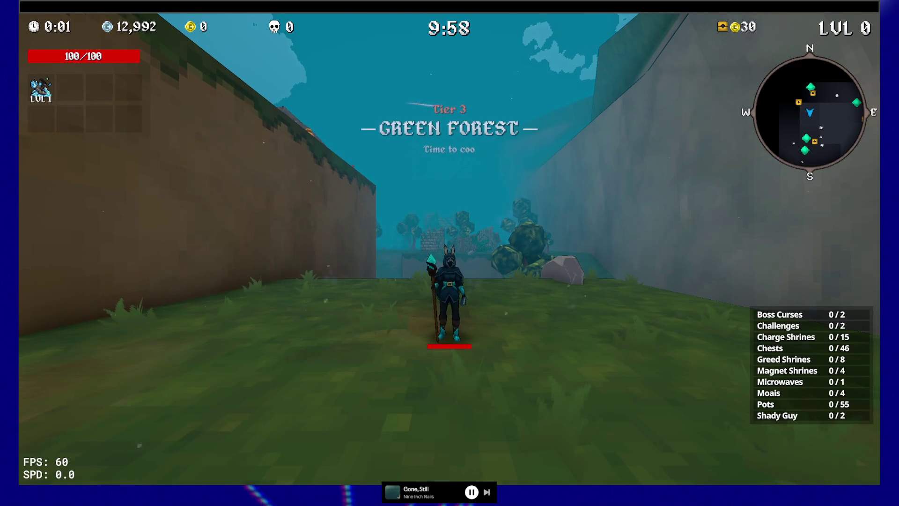
{"action": "key", "text": "r"}
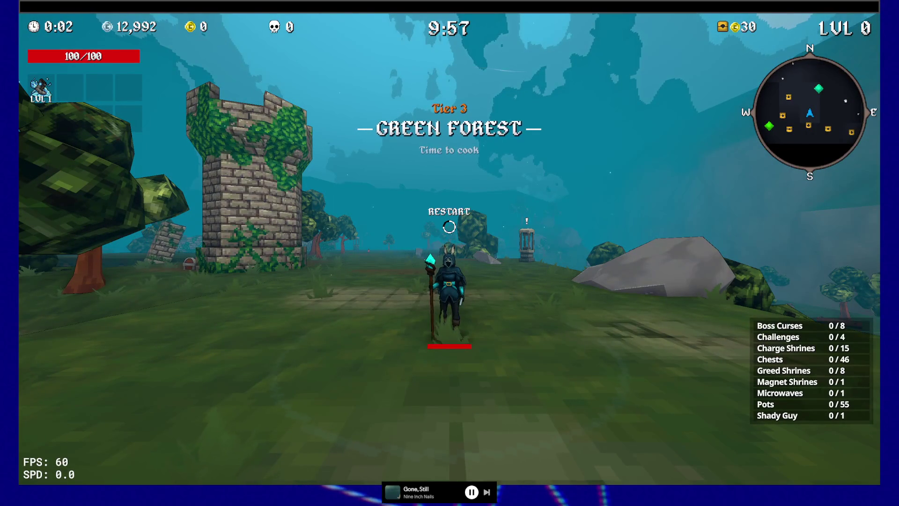
{"action": "key", "text": "r"}
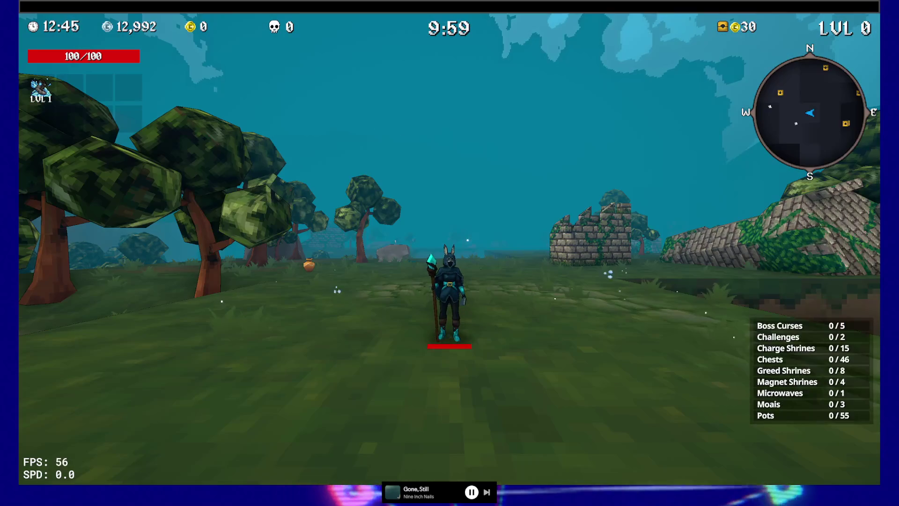
{"action": "key", "text": "r"}
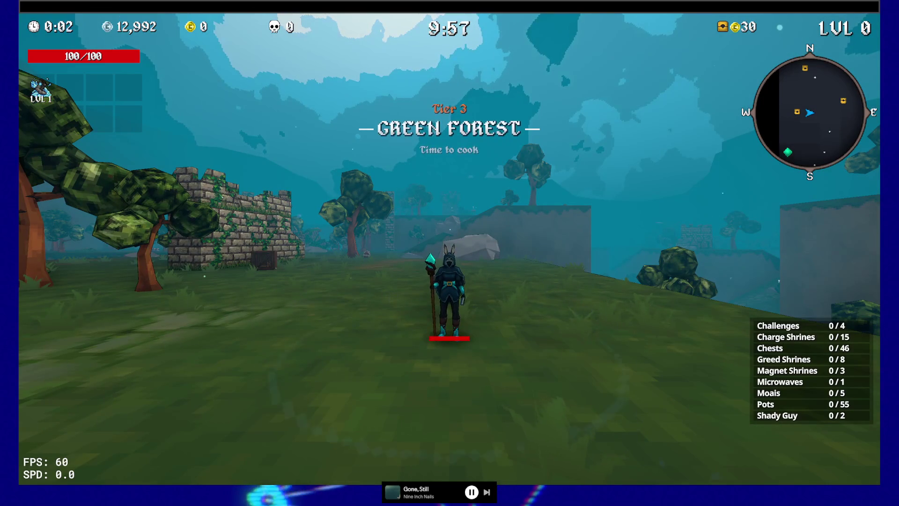
{"action": "key", "text": "r"}
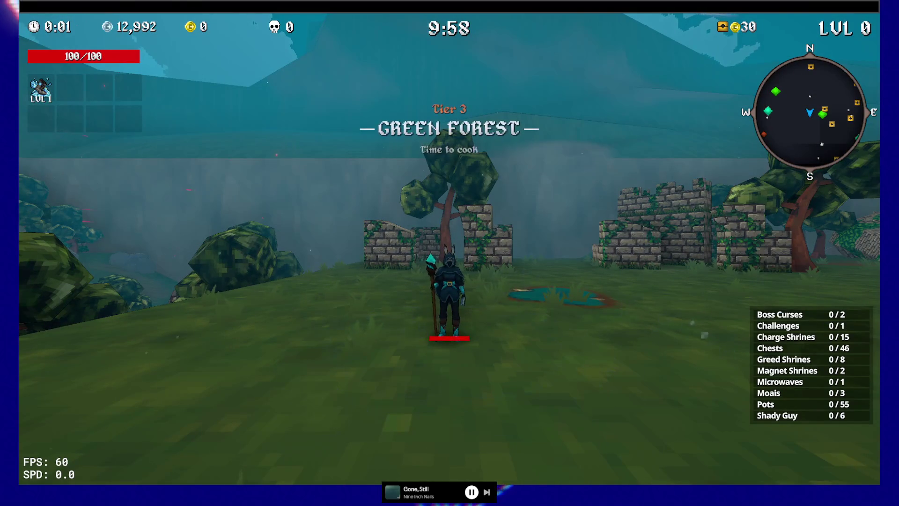
{"action": "key", "text": "w"}
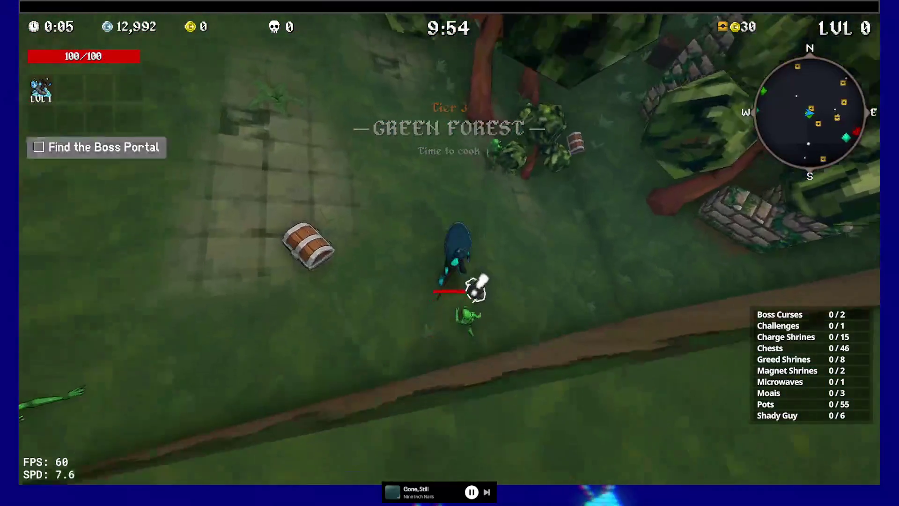
Step: Leave the Shady Guy shop without buying and fight goblins across the field to level 1
{"action": "key", "text": "e"}
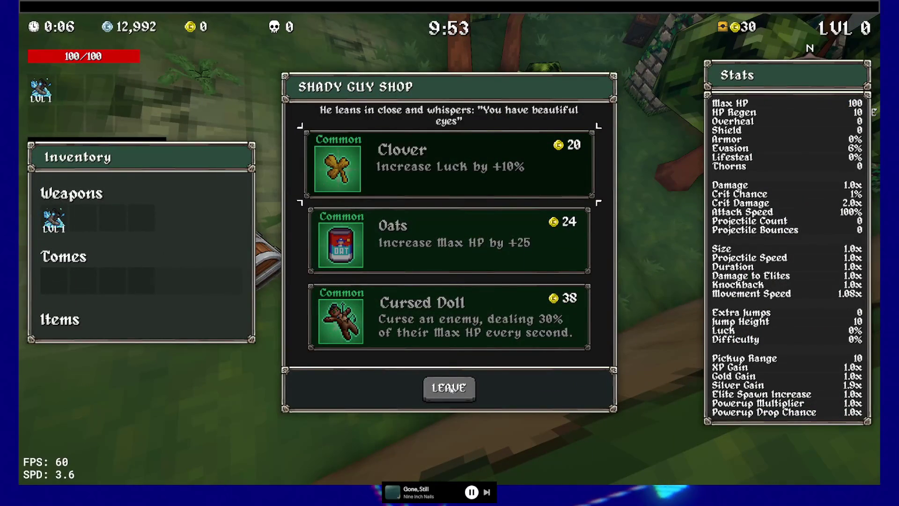
{"action": "left_click", "coordinate": [450, 389]}
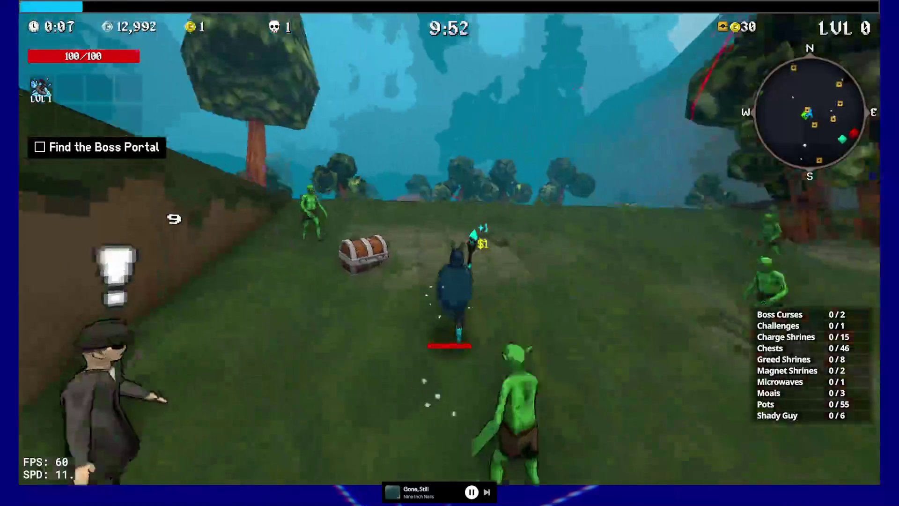
{"action": "key", "text": "w"}
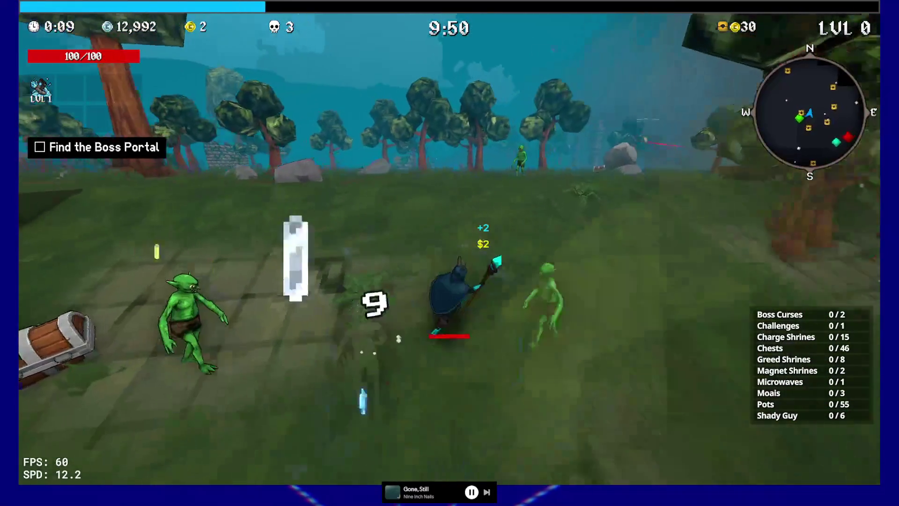
{"action": "key", "text": "w"}
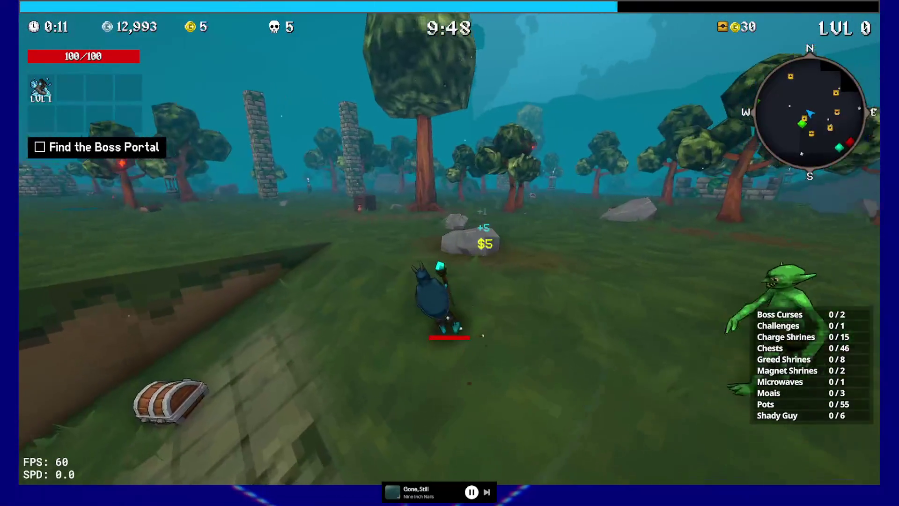
{"action": "key", "text": "w"}
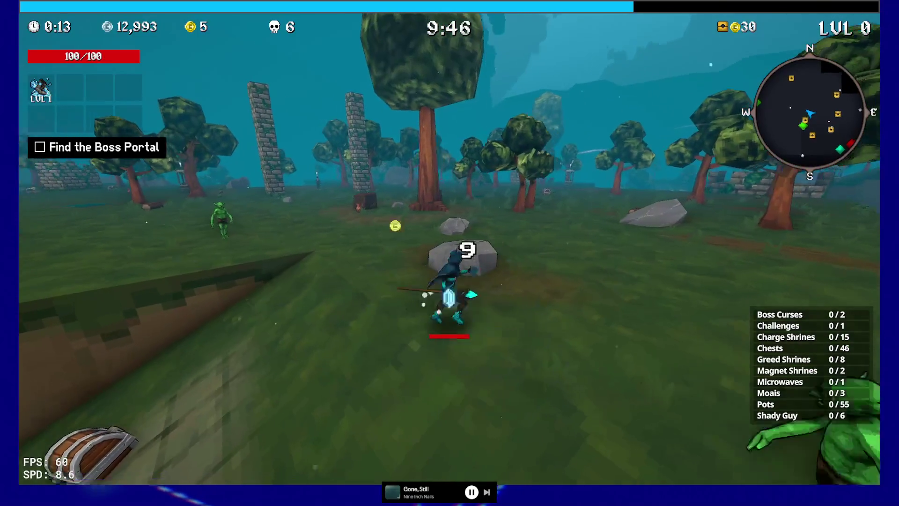
{"action": "key", "text": "w"}
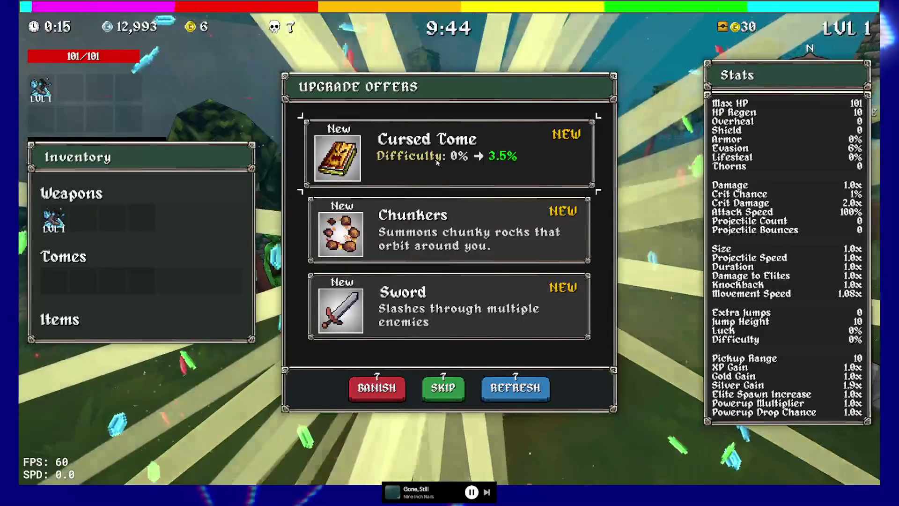
Step: Take the Cursed Tome, fight the goblin pack, and upgrade the starting weapon to level 2
{"action": "key", "text": "space"}
{"action": "key", "text": "w"}
{"action": "key", "text": "w"}
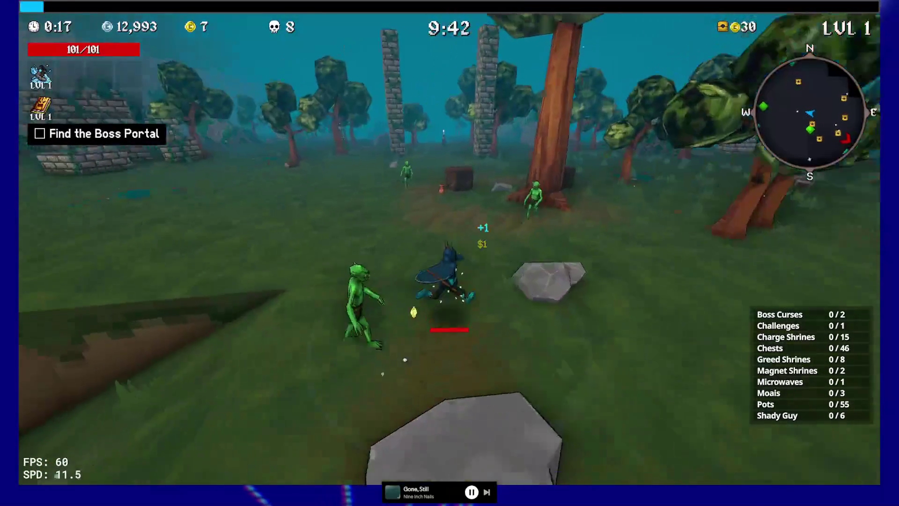
{"action": "key", "text": "w"}
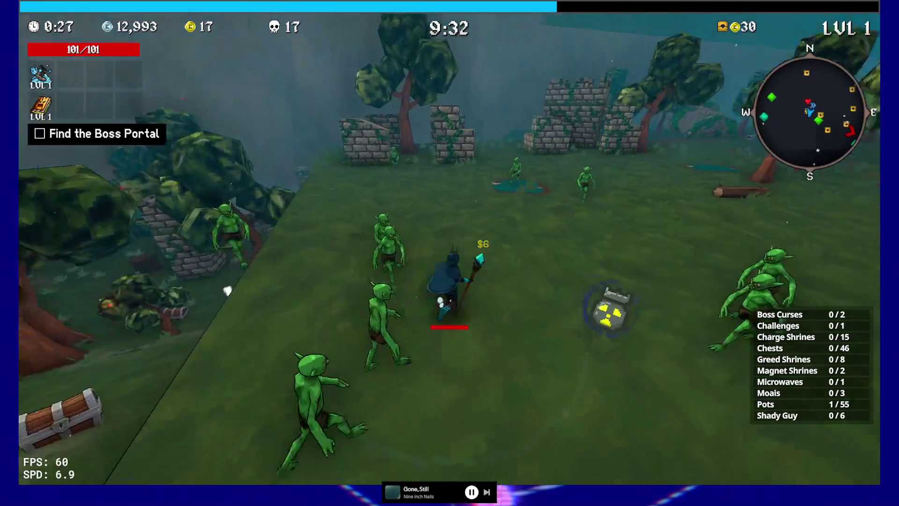
{"action": "key", "text": "w"}
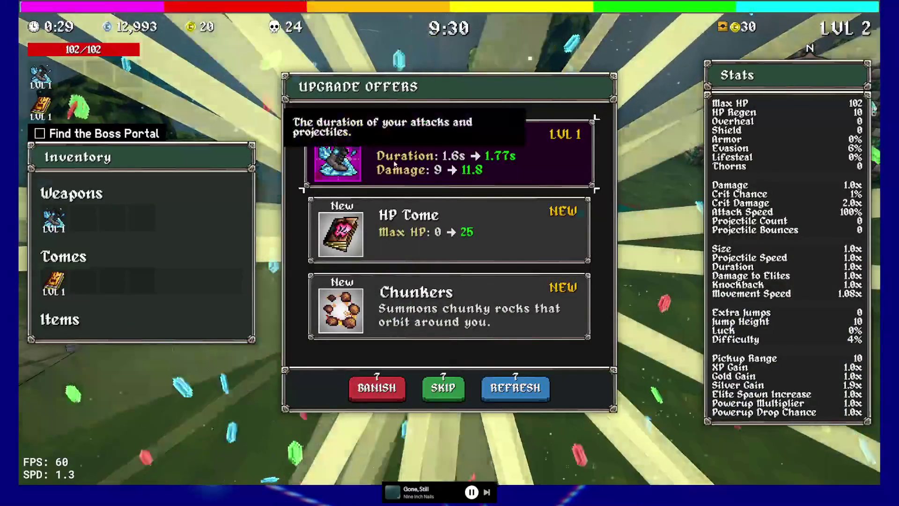
{"action": "left_click", "coordinate": [394, 164]}
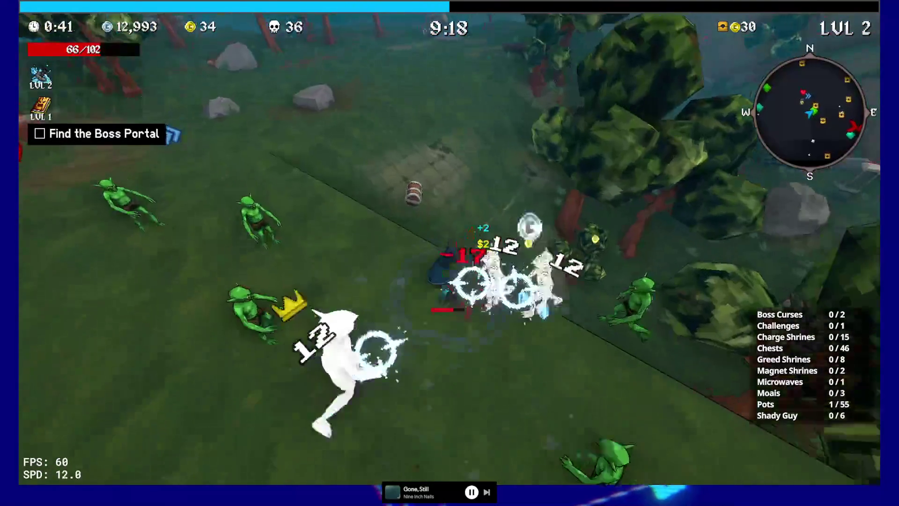
Step: Buy the Clover from the Shady Guy and glance at the full map while running
{"action": "key", "text": "e"}
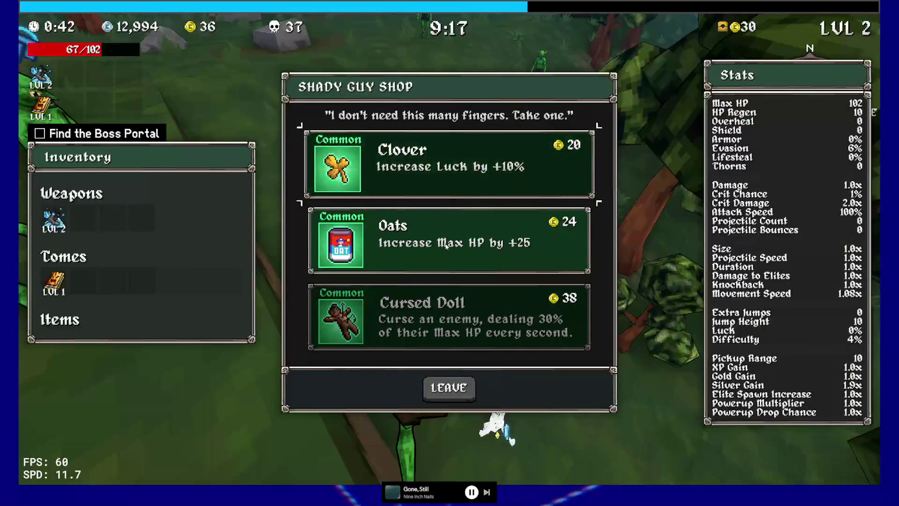
{"action": "key", "text": "Return"}
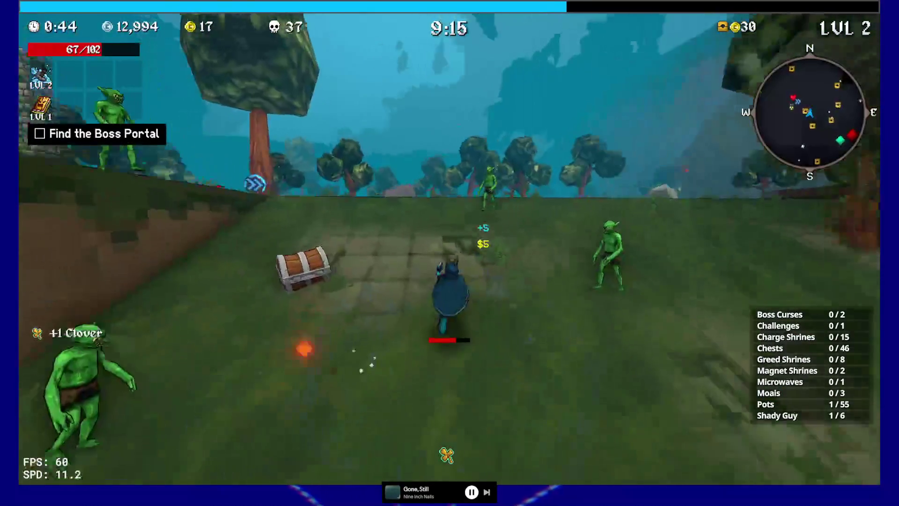
{"action": "key", "text": "w"}
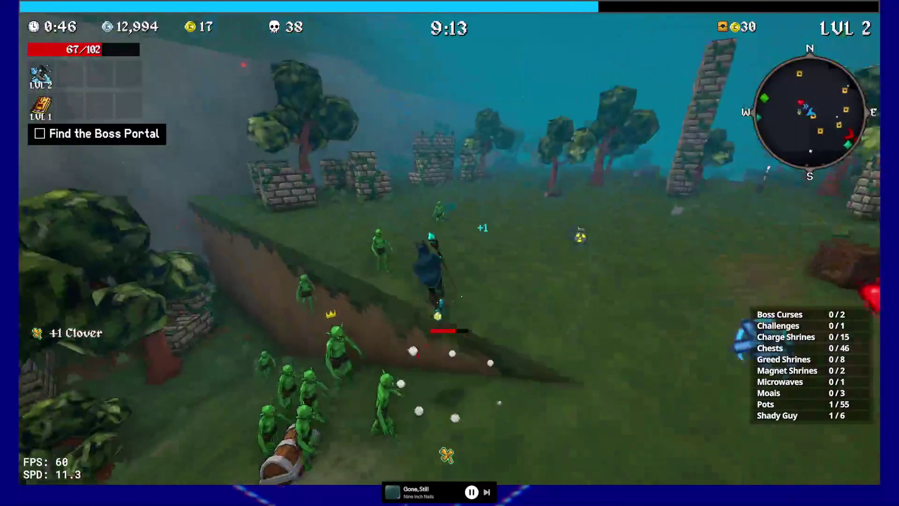
{"action": "key", "text": "w"}
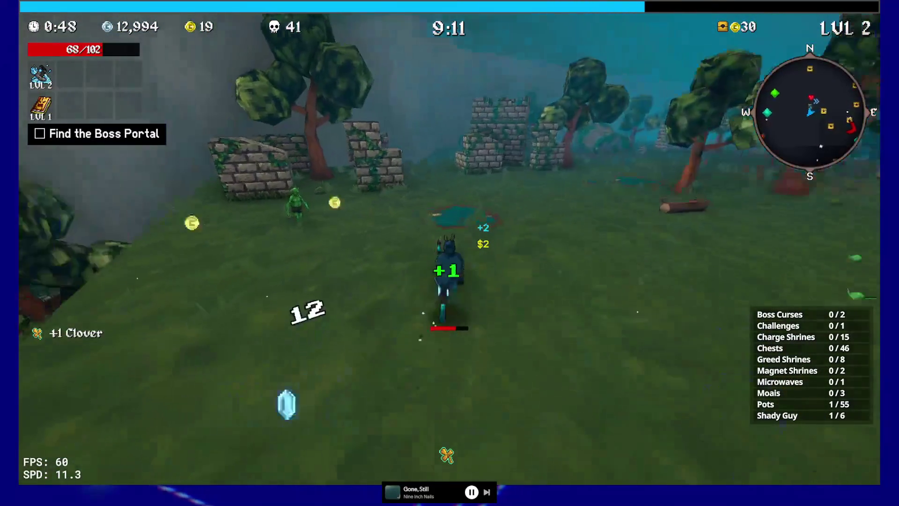
{"action": "key", "text": "Tab"}
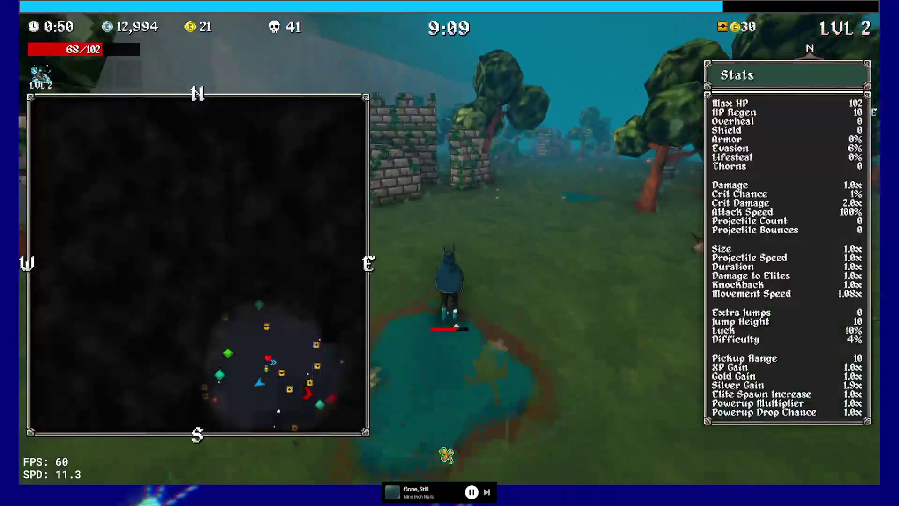
{"action": "key", "text": "Tab"}
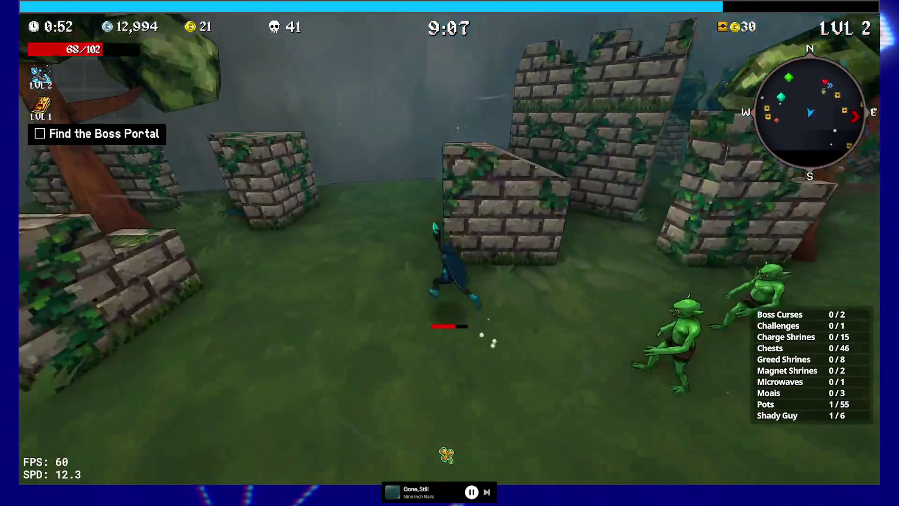
Step: Run past the ruined walls to the Charge Shrine and stand in it until charged
{"action": "key", "text": "w"}
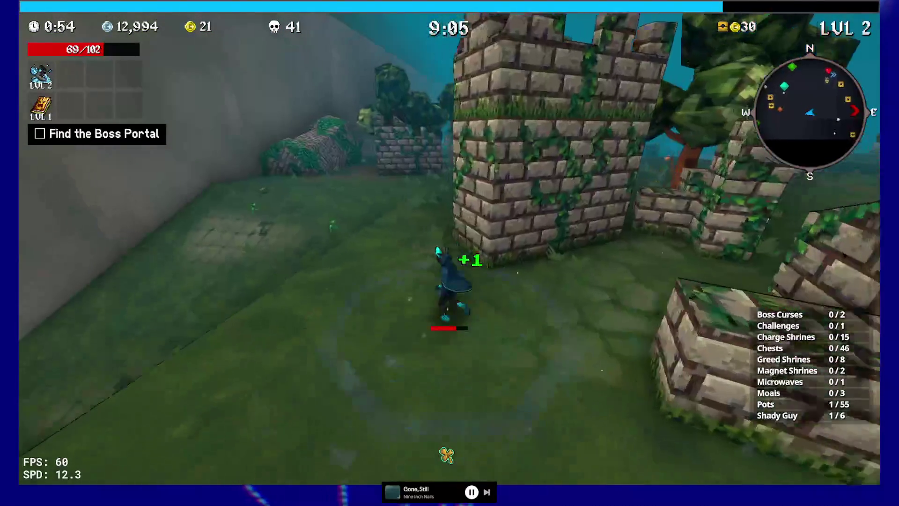
{"action": "key", "text": "w"}
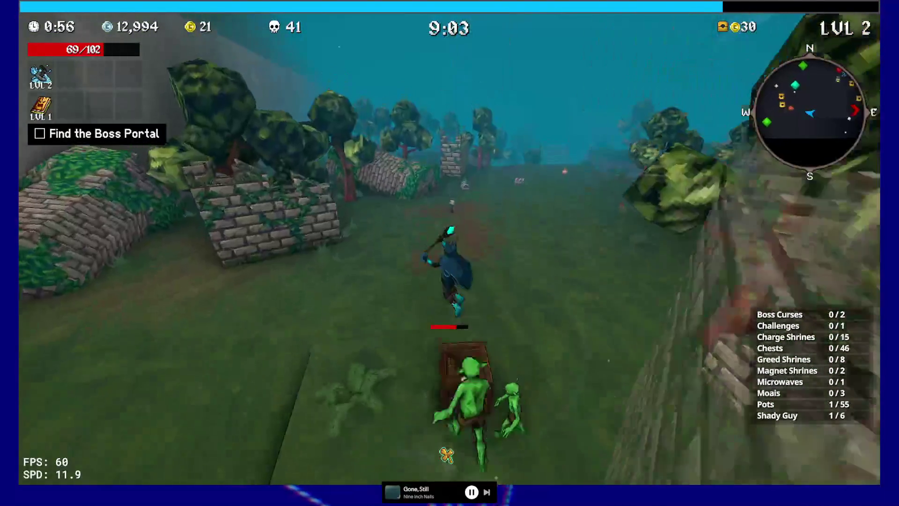
{"action": "key", "text": "w"}
{"action": "key", "text": "w"}
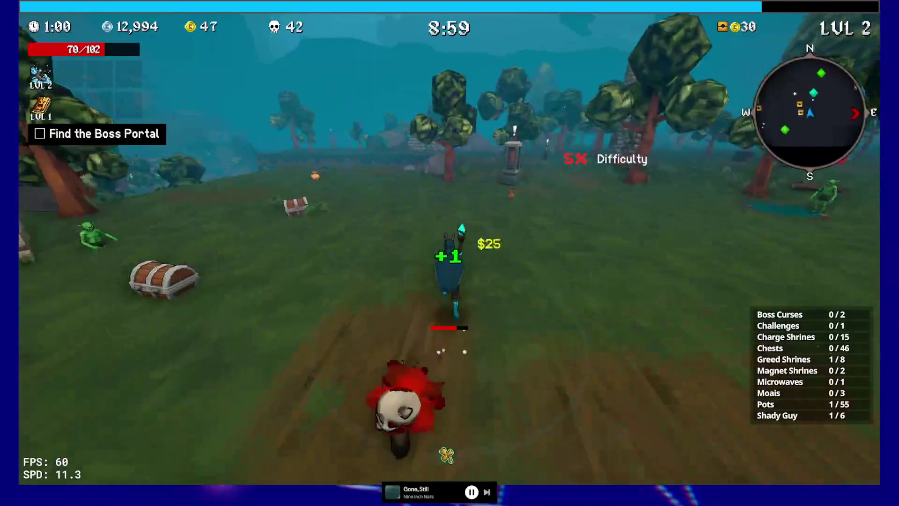
{"action": "key", "text": "w"}
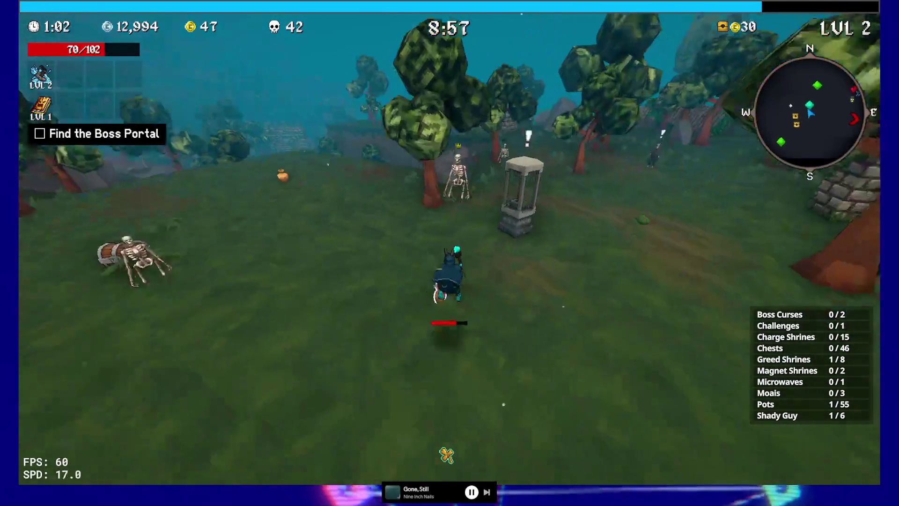
{"action": "key", "text": "w"}
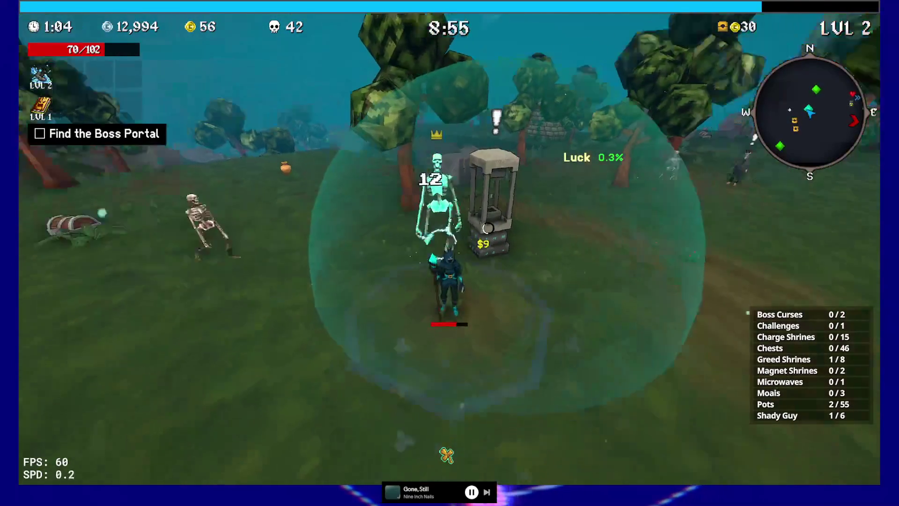
{"action": "key", "text": "w"}
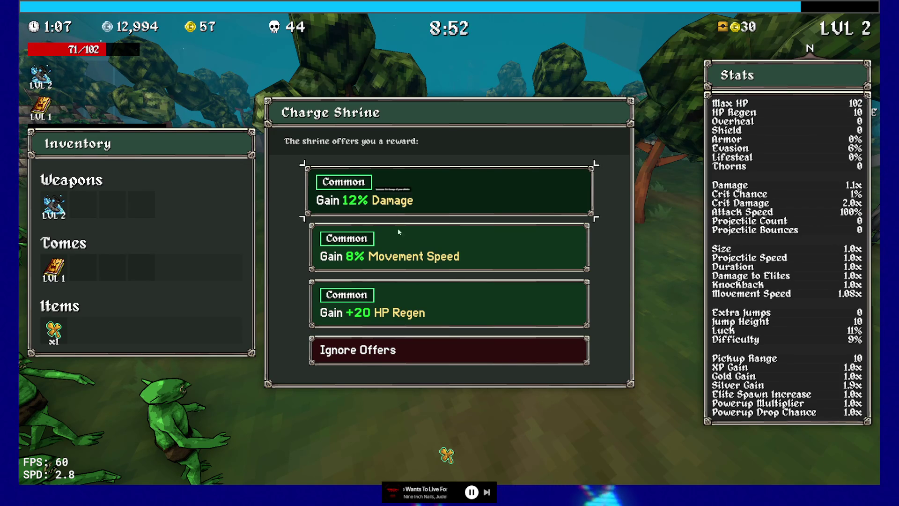
Step: Take 8% Movement Speed, buy a second Clover, and upgrade the Cursed Tome to level 2
{"action": "mouse_move", "coordinate": [399, 256]}
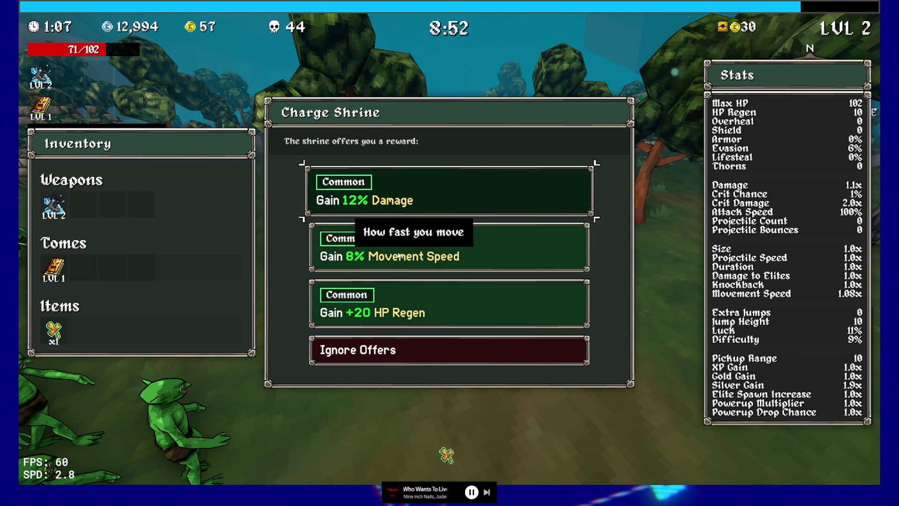
{"action": "left_click", "coordinate": [421, 257]}
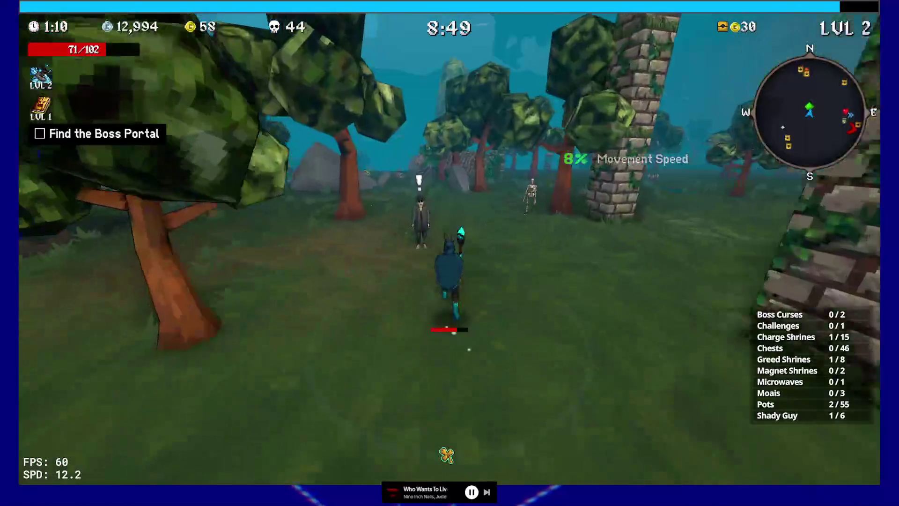
{"action": "key", "text": "e"}
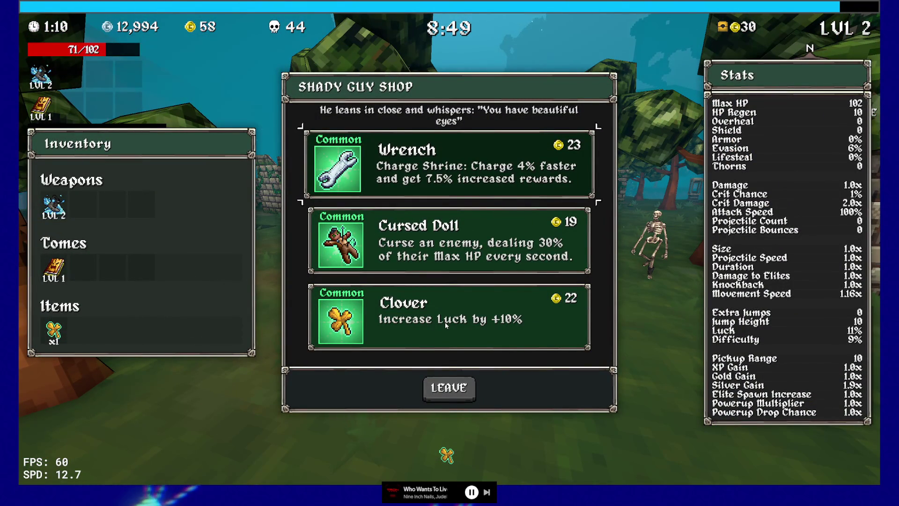
{"action": "left_click", "coordinate": [402, 322]}
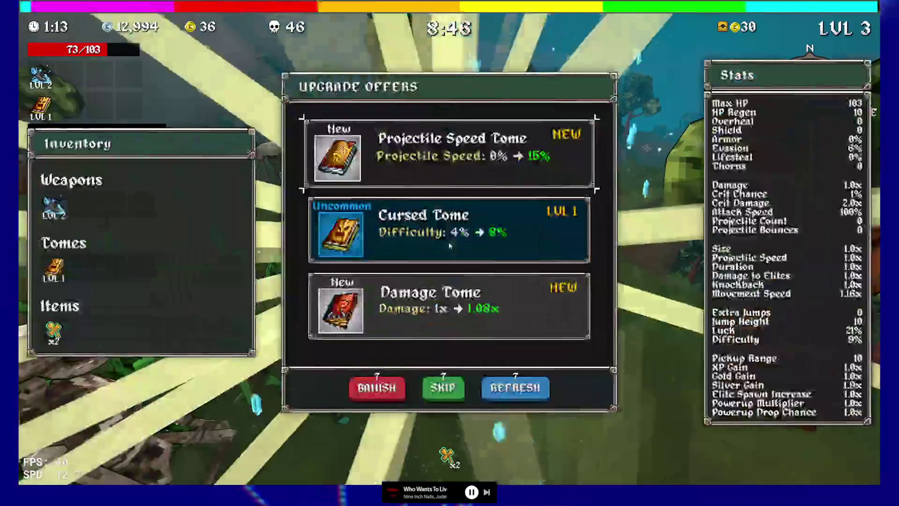
{"action": "left_click", "coordinate": [464, 243]}
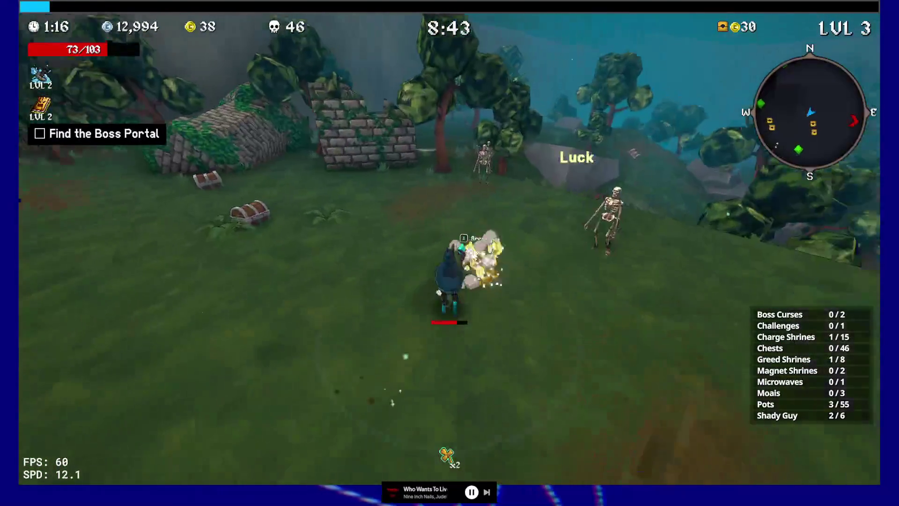
Step: Reach the Moai, reroll its item offers twice, and take the Campfire
{"action": "key", "text": "w"}
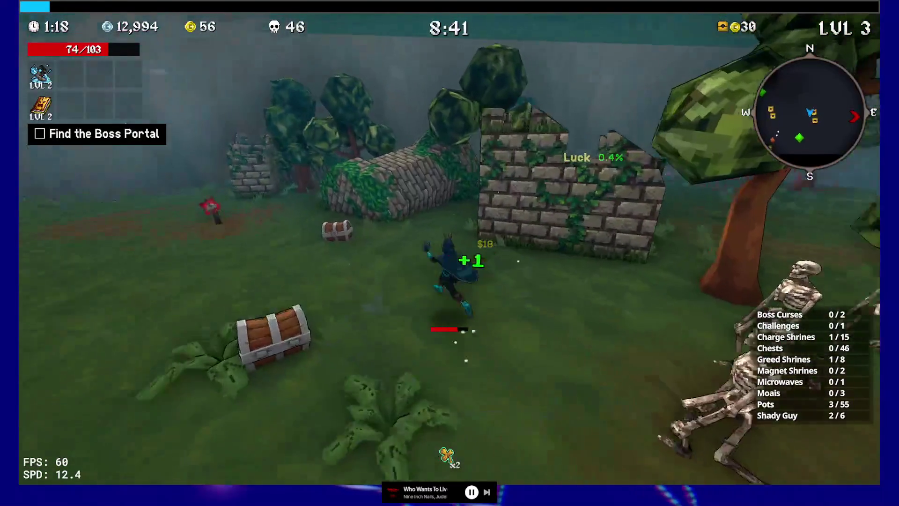
{"action": "key", "text": "w"}
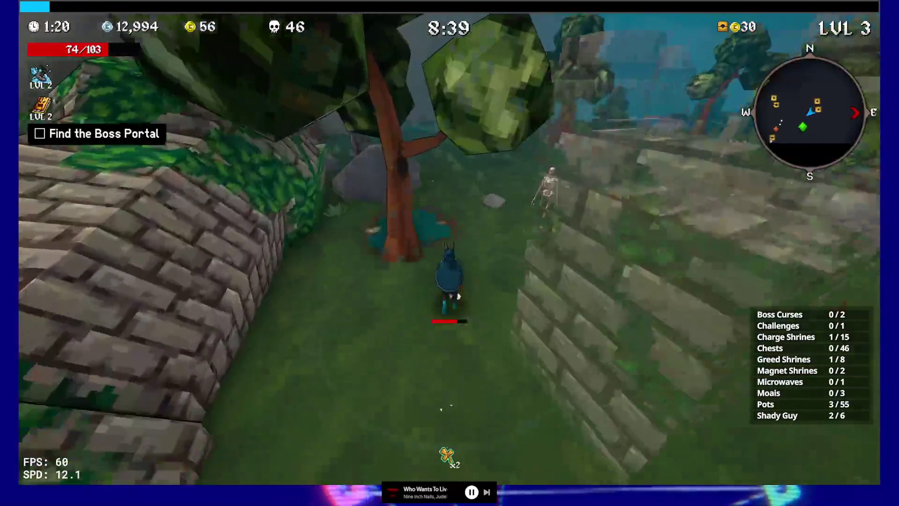
{"action": "key", "text": "w"}
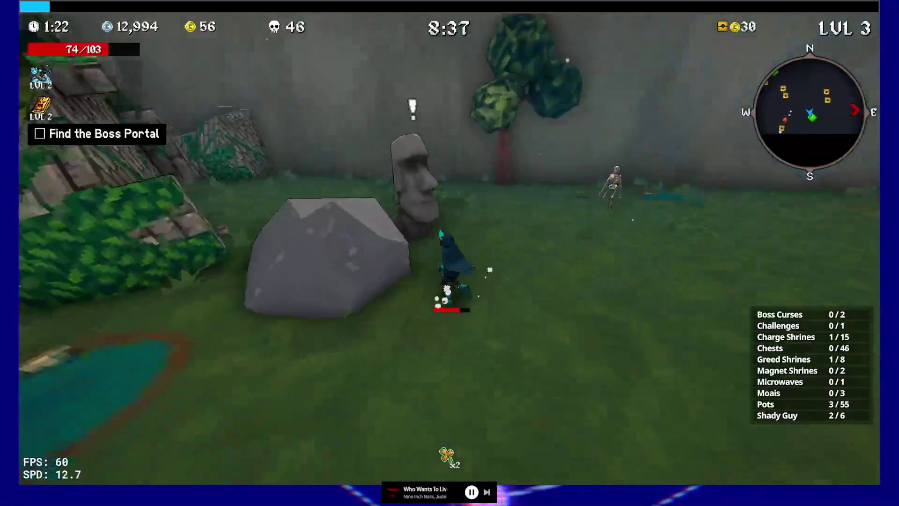
{"action": "key", "text": "e"}
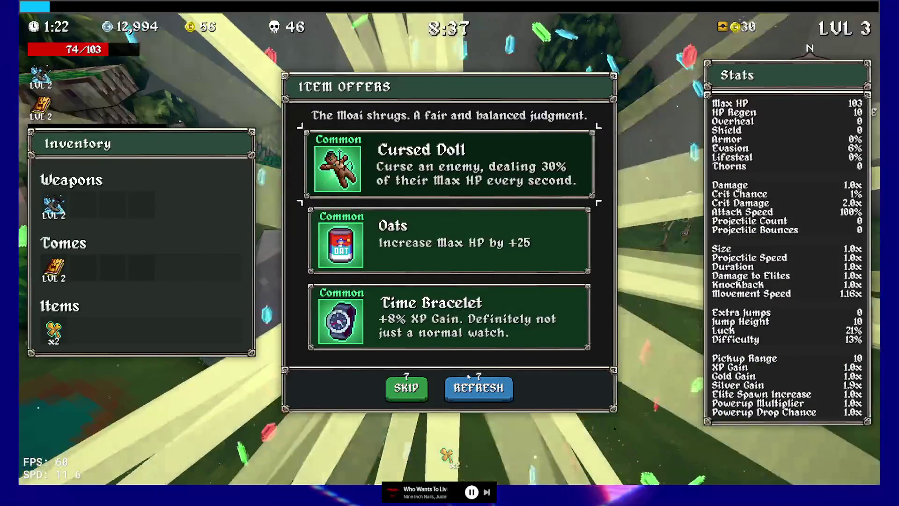
{"action": "left_click", "coordinate": [472, 388]}
{"action": "left_click", "coordinate": [470, 392]}
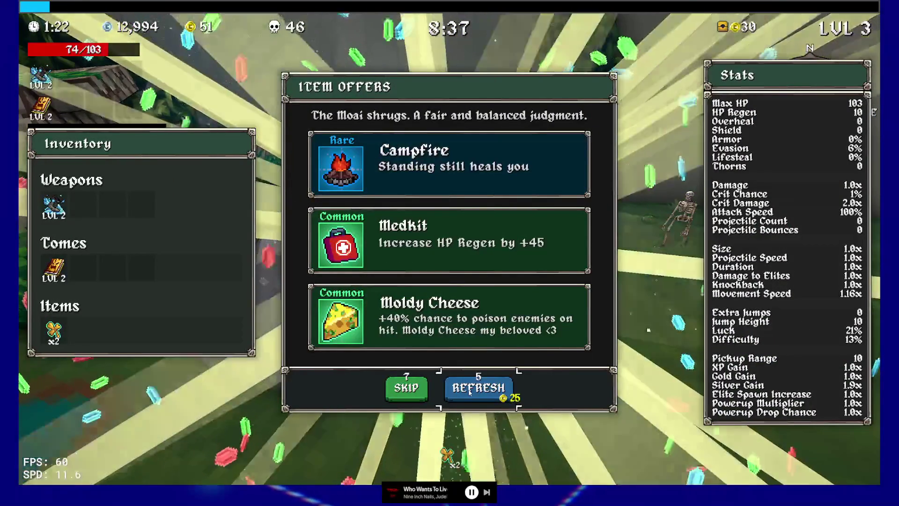
{"action": "left_click", "coordinate": [427, 178]}
{"action": "key", "text": "w"}
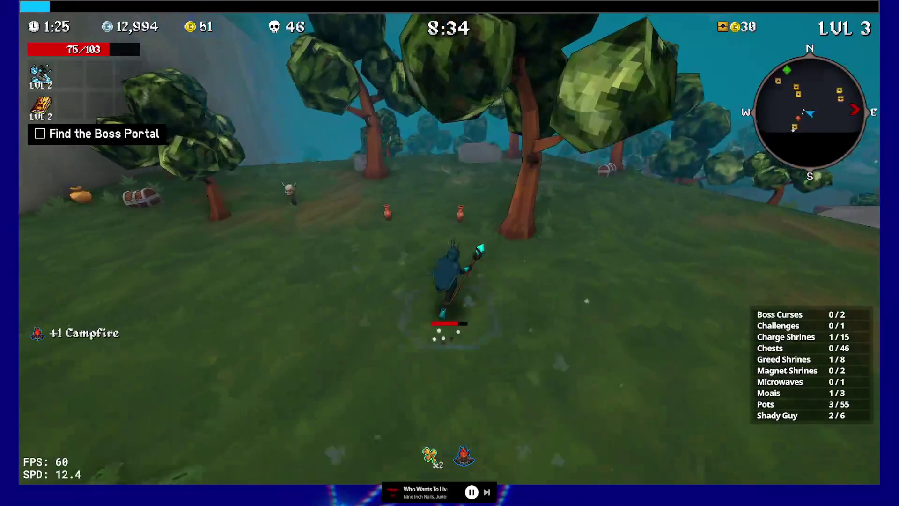
{"action": "key", "text": "w"}
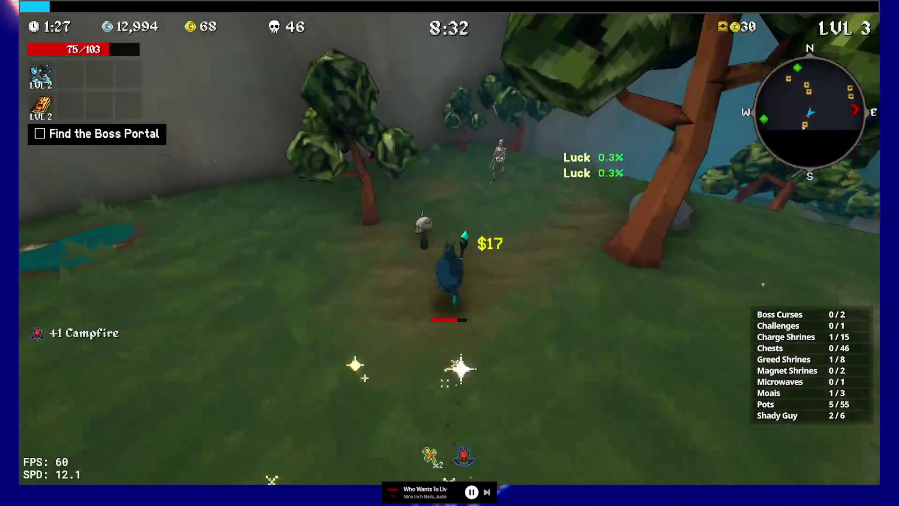
Step: Run up the corridor to the Shady Guy and leave his legendary shop without buying
{"action": "key", "text": "w"}
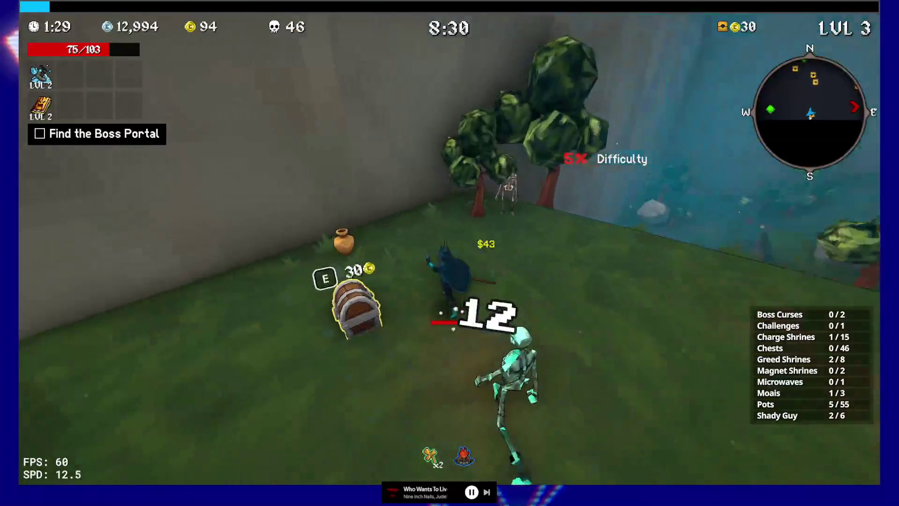
{"action": "key", "text": "w"}
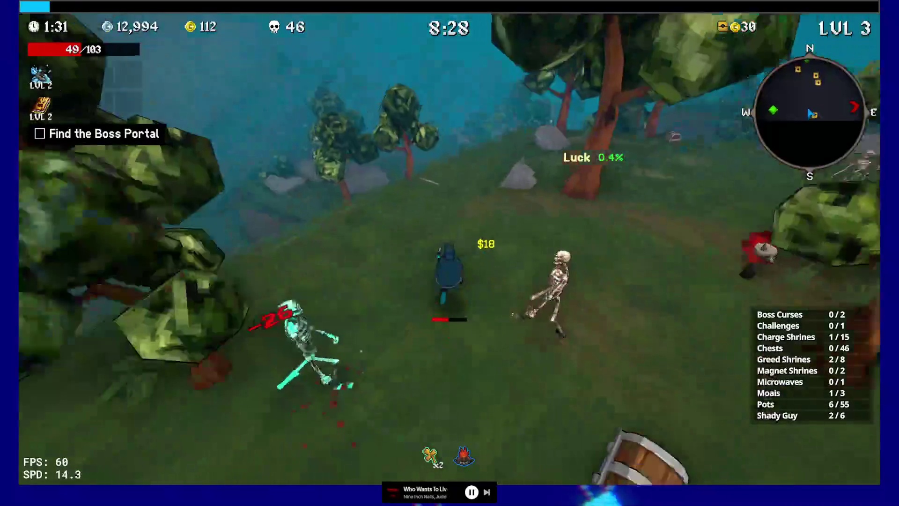
{"action": "key", "text": "w"}
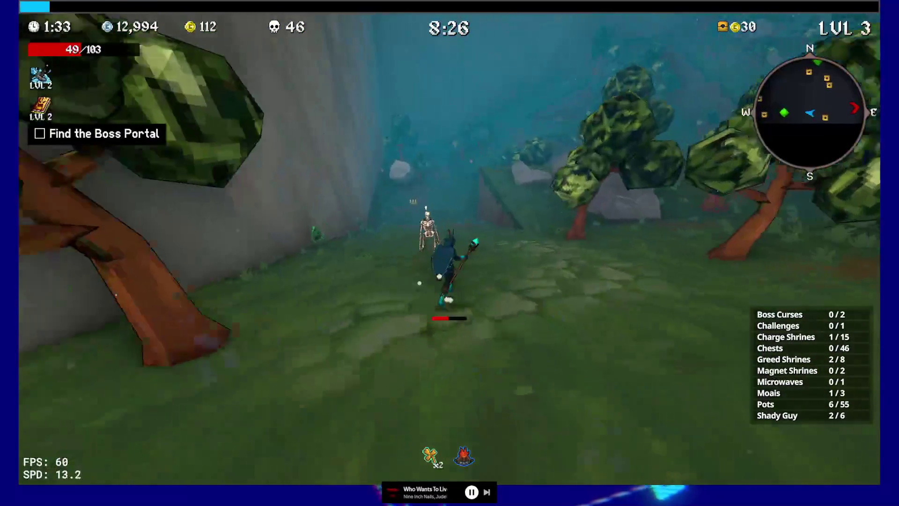
{"action": "key", "text": "w"}
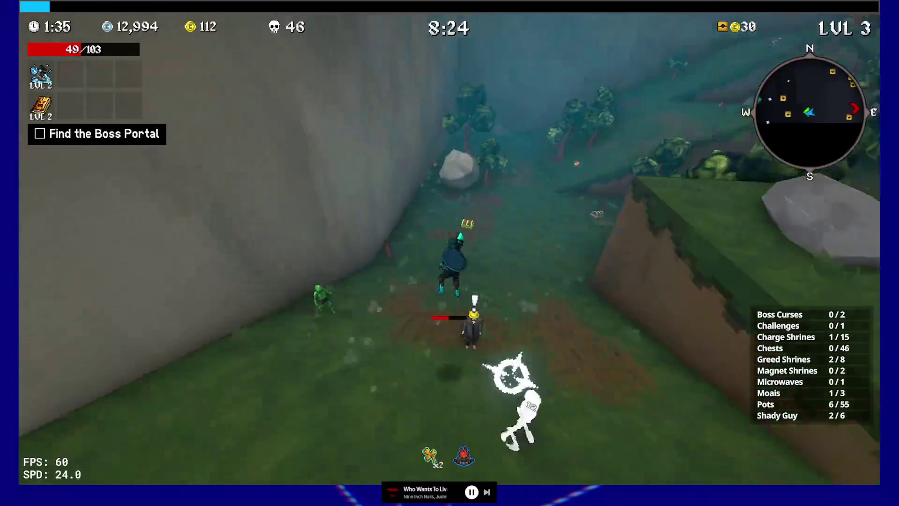
{"action": "key", "text": "w"}
{"action": "key", "text": "e"}
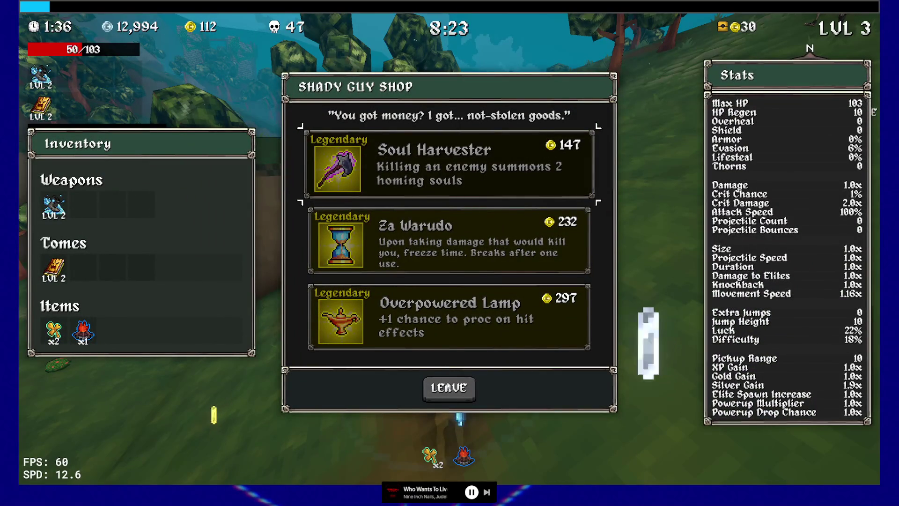
{"action": "key", "text": "Escape"}
Step: Open the chest up the path and take the Slippery Ring
{"action": "key", "text": "w"}
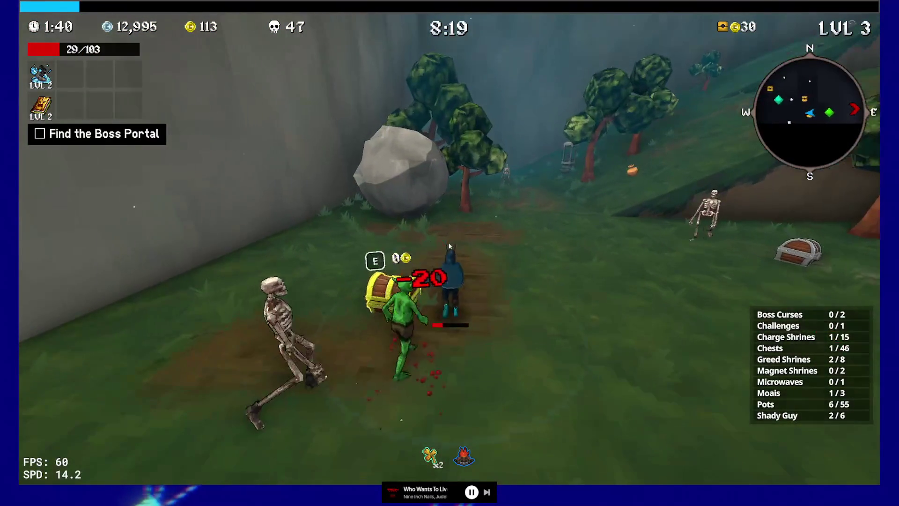
{"action": "key", "text": "e"}
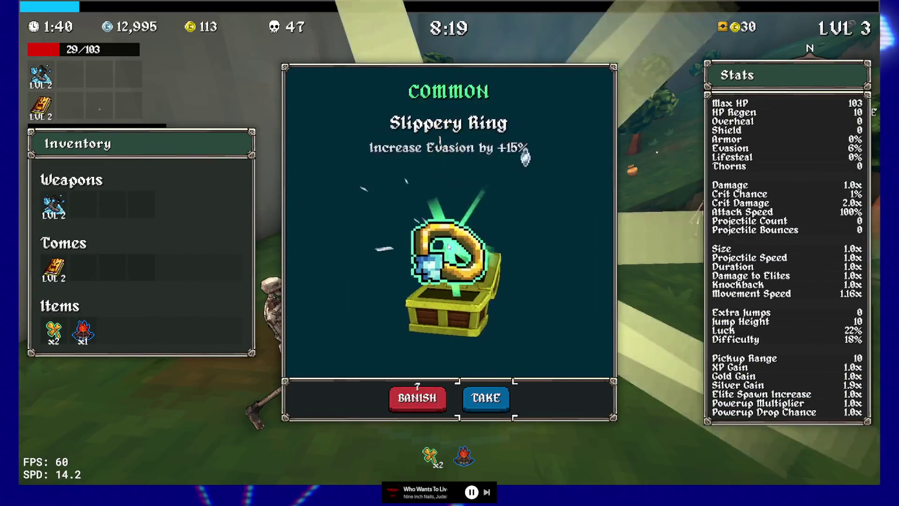
{"action": "key", "text": "e"}
Step: Run into the forest clearing and fight the skeleton horde until the character dies
{"action": "key", "text": "w"}
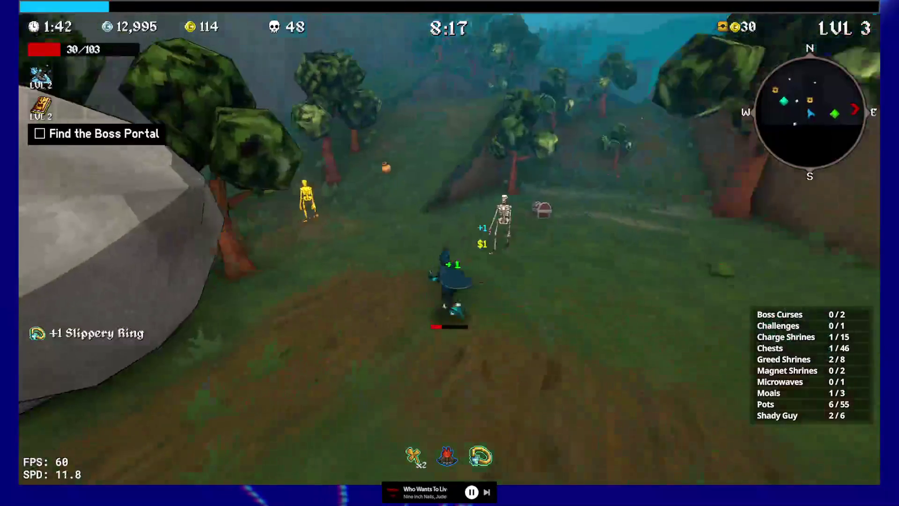
{"action": "key", "text": "w"}
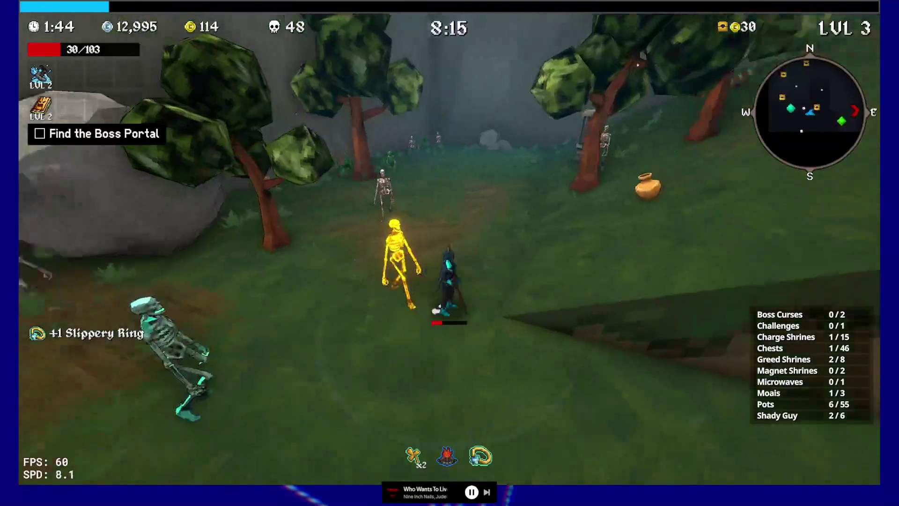
{"action": "key", "text": "w"}
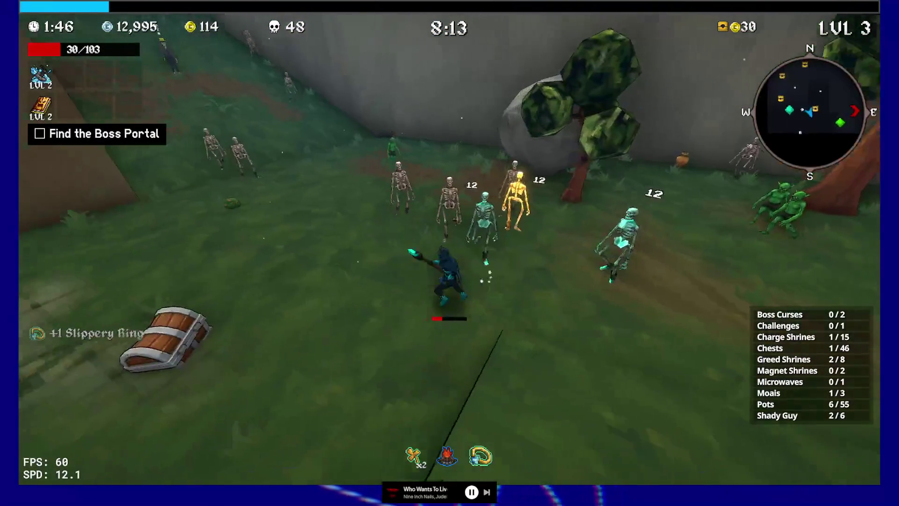
{"action": "key", "text": "w"}
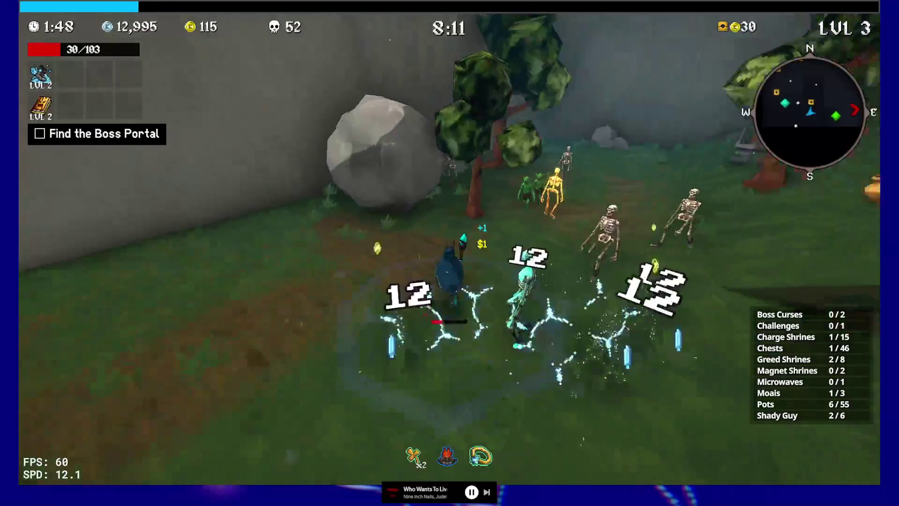
{"action": "key", "text": "w"}
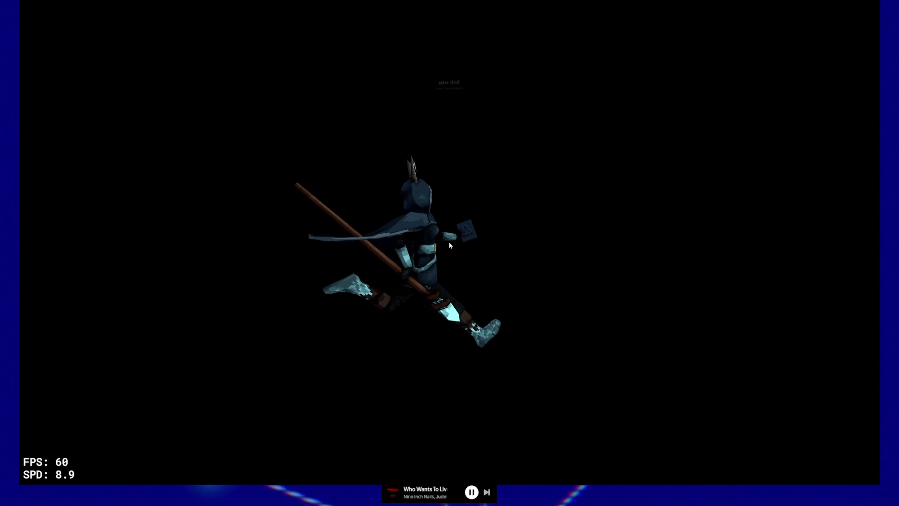
Step: Restart from the death screen onto a fresh Tier 3 Green Forest map with R
{"action": "key", "text": "r"}
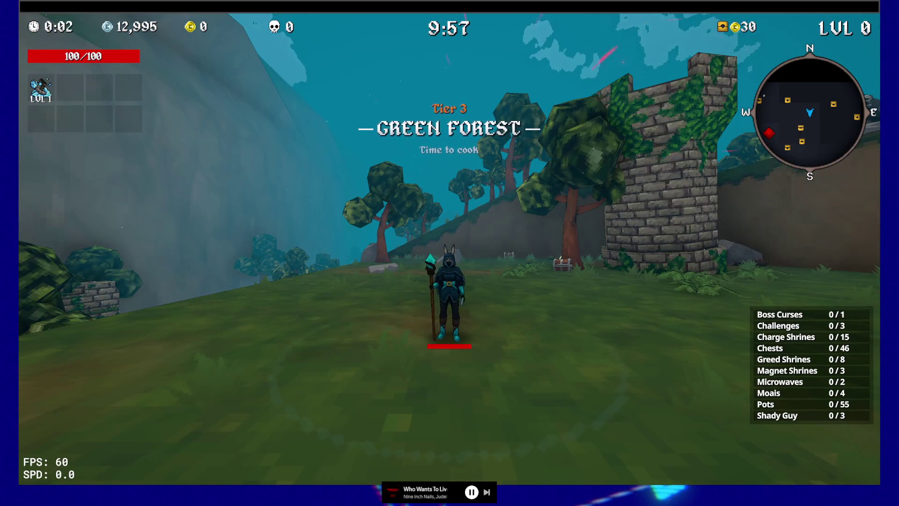
Step: Run through the new map to level 1 and raise Frostwalker from level 1 to 2
{"action": "key", "text": "w"}
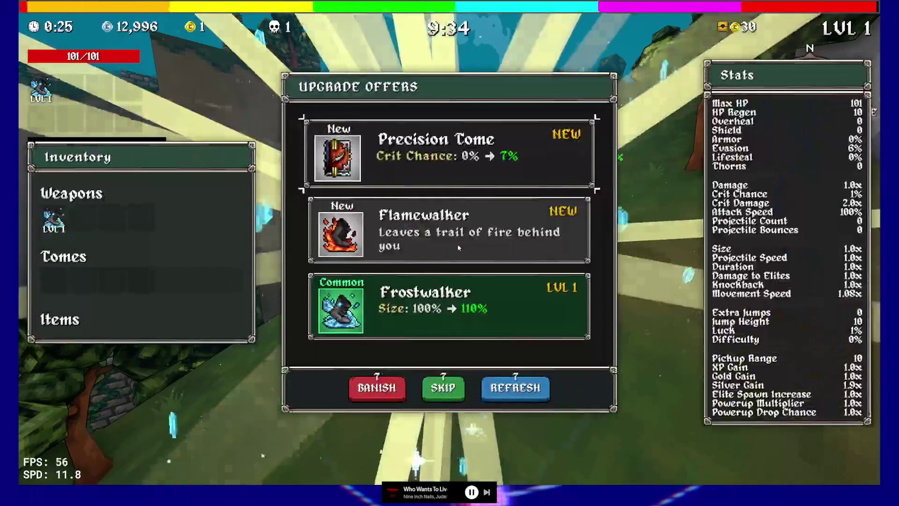
{"action": "left_click", "coordinate": [429, 313]}
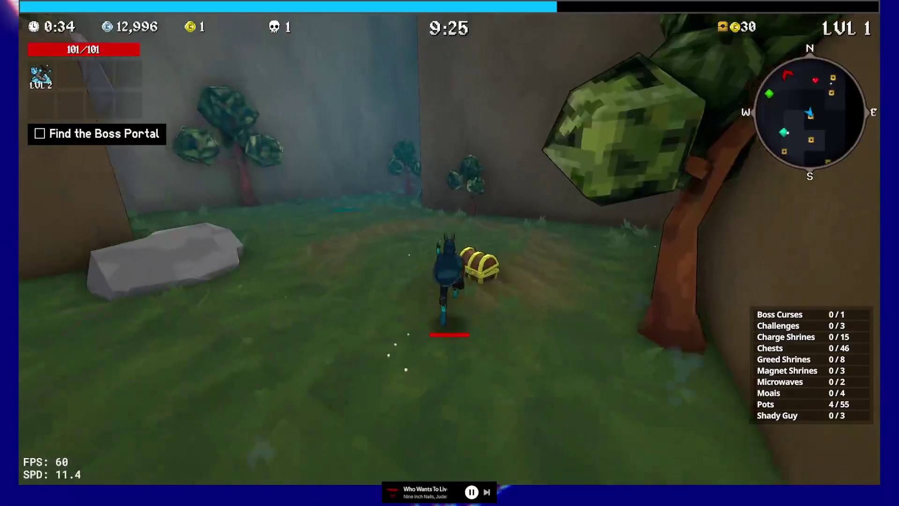
Step: Banish the Medkit from the chest, then run along the walled corridor
{"action": "key", "text": "e"}
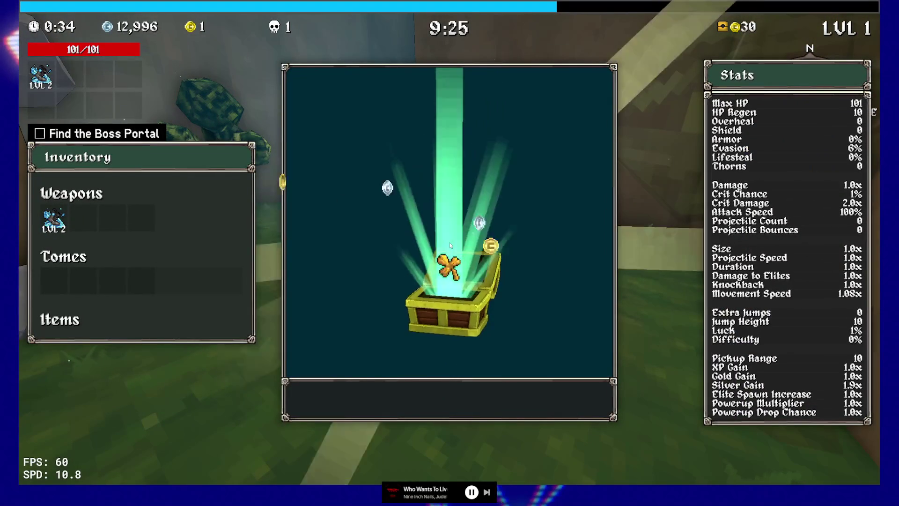
{"action": "left_click", "coordinate": [418, 397]}
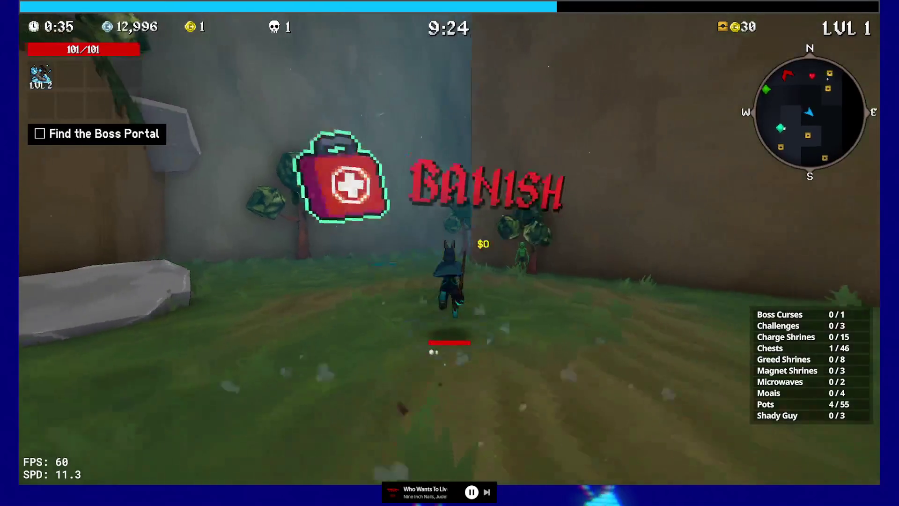
{"action": "key", "text": "a"}
{"action": "key", "text": "w"}
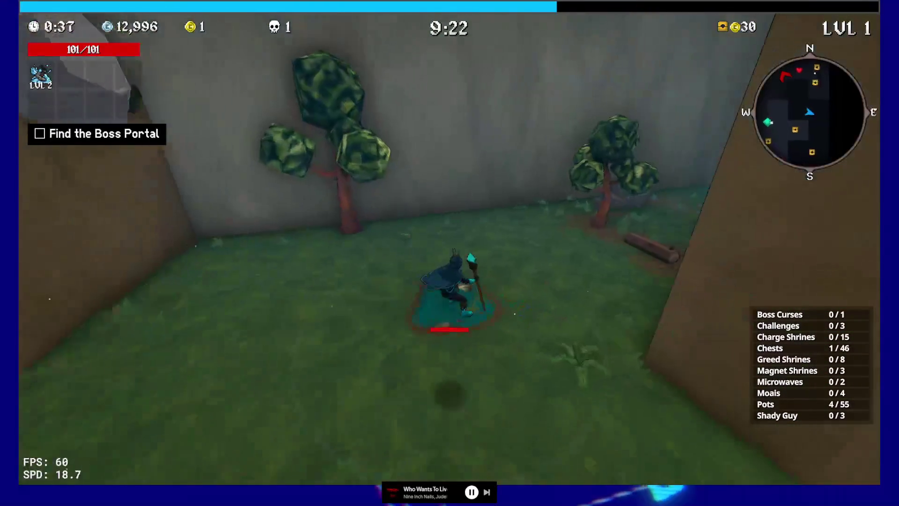
{"action": "key", "text": "a"}
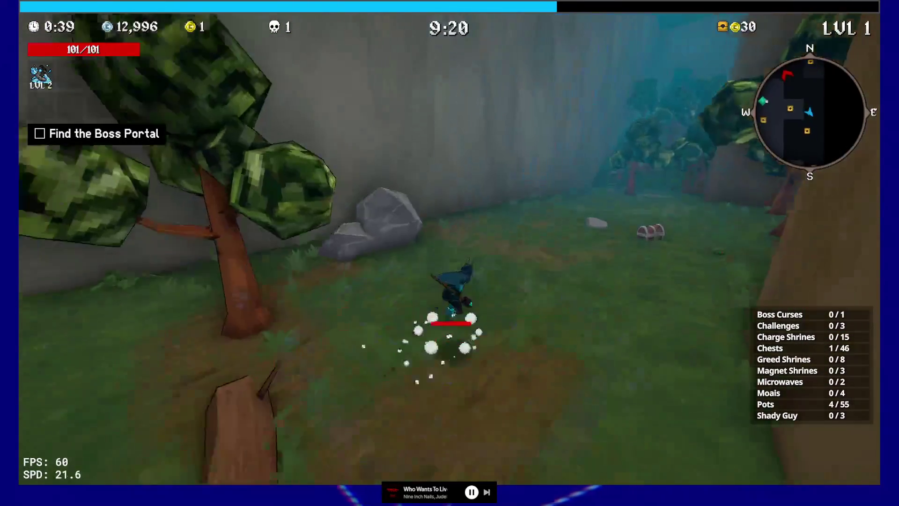
{"action": "key", "text": "w"}
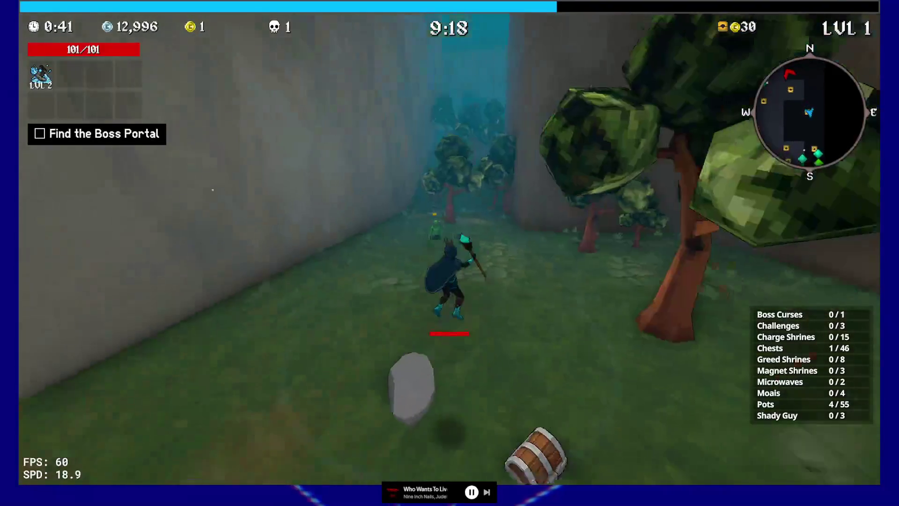
Step: Reach the Moai, reroll its item offers once, and take the Golden Glove
{"action": "key", "text": "w"}
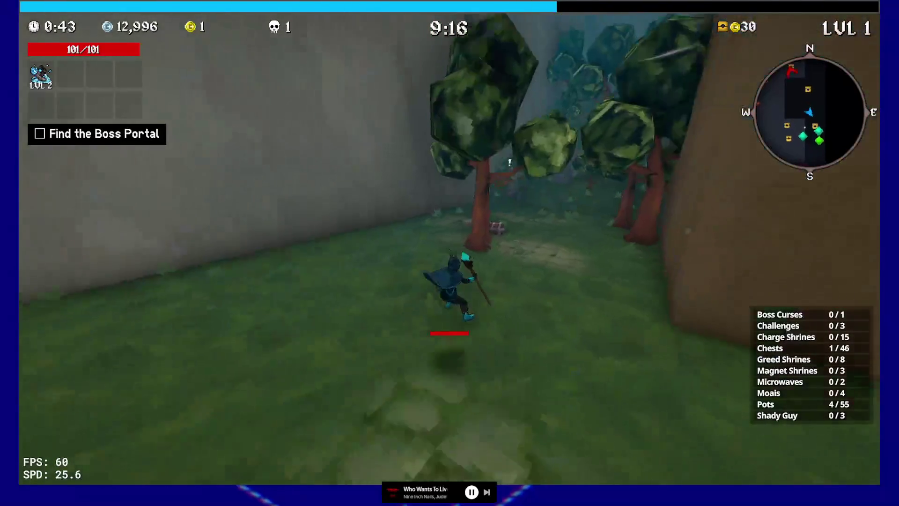
{"action": "key", "text": "w"}
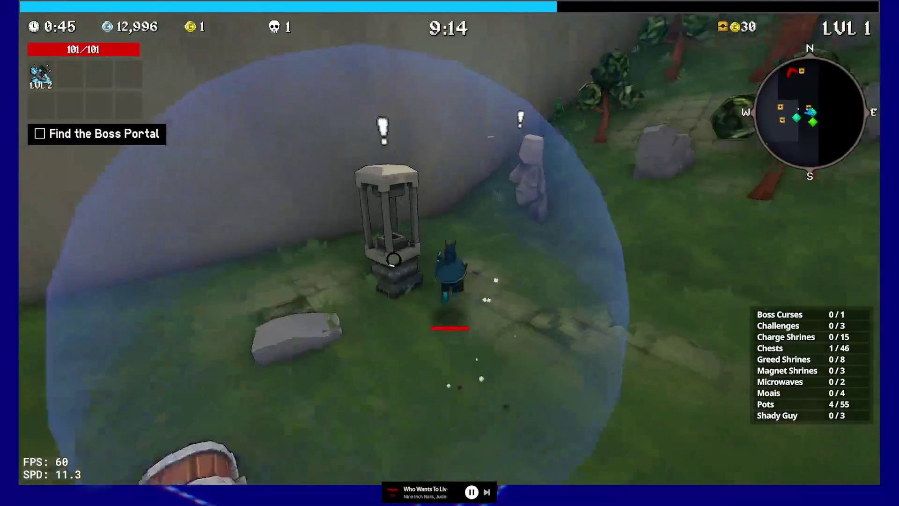
{"action": "key", "text": "e"}
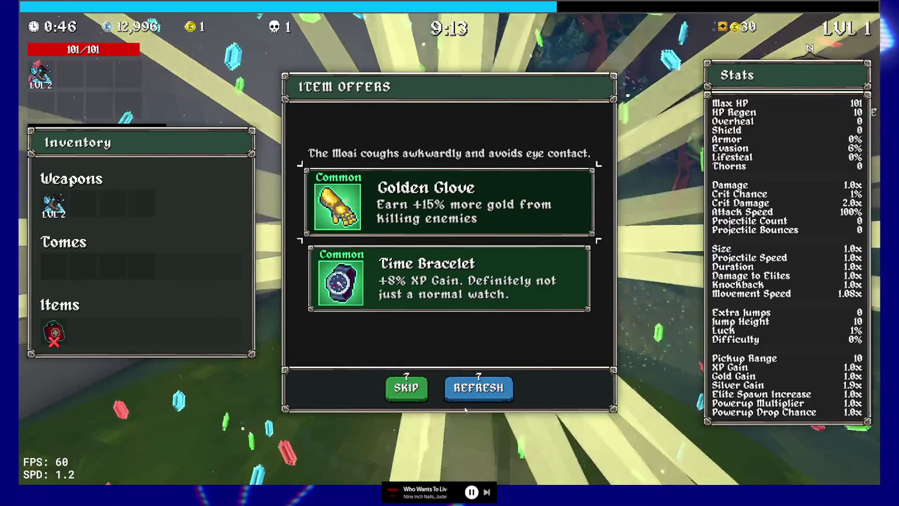
{"action": "left_click", "coordinate": [479, 387]}
{"action": "left_click", "coordinate": [450, 278]}
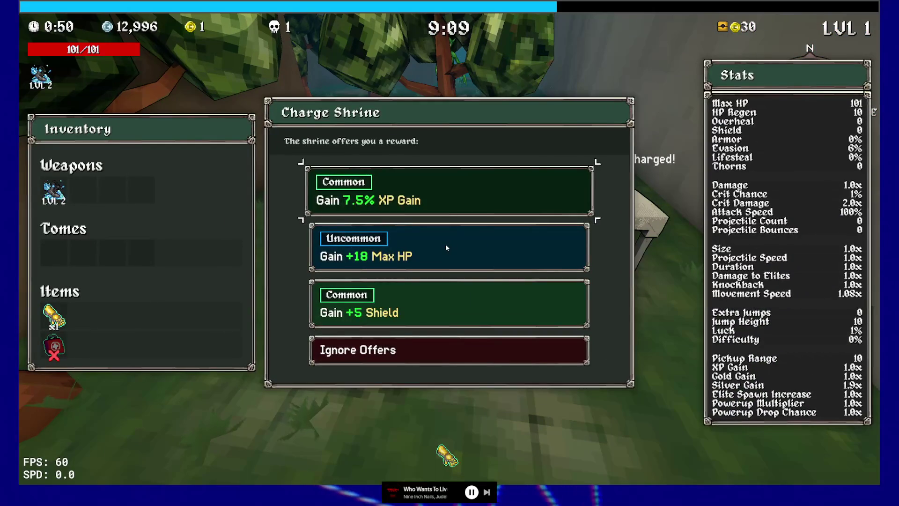
Step: Claim 7.5% XP Gain, fight goblins along the path to level 2, and choose the Dice weapon
{"action": "left_click", "coordinate": [451, 193]}
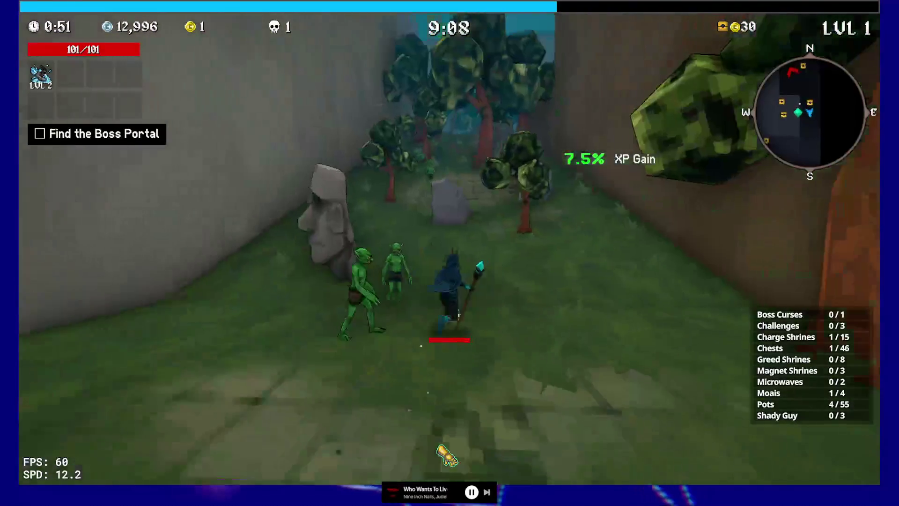
{"action": "key", "text": "w"}
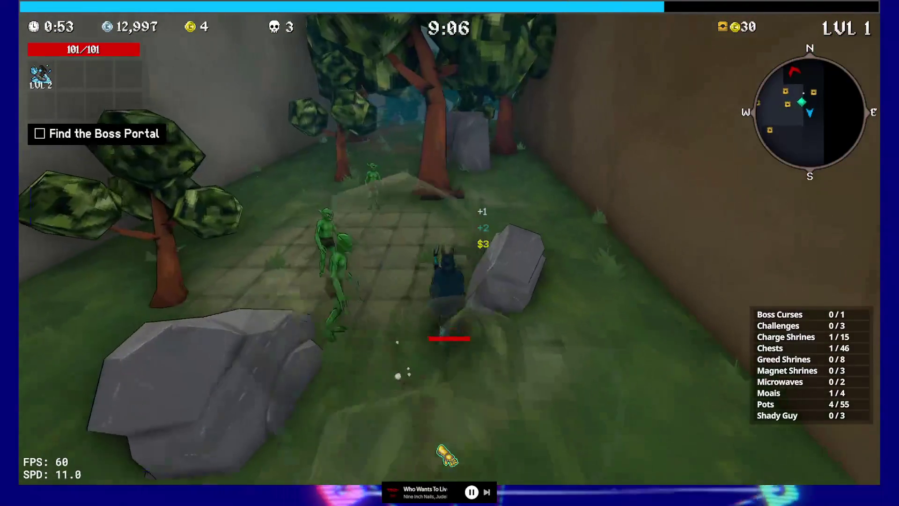
{"action": "key", "text": "w"}
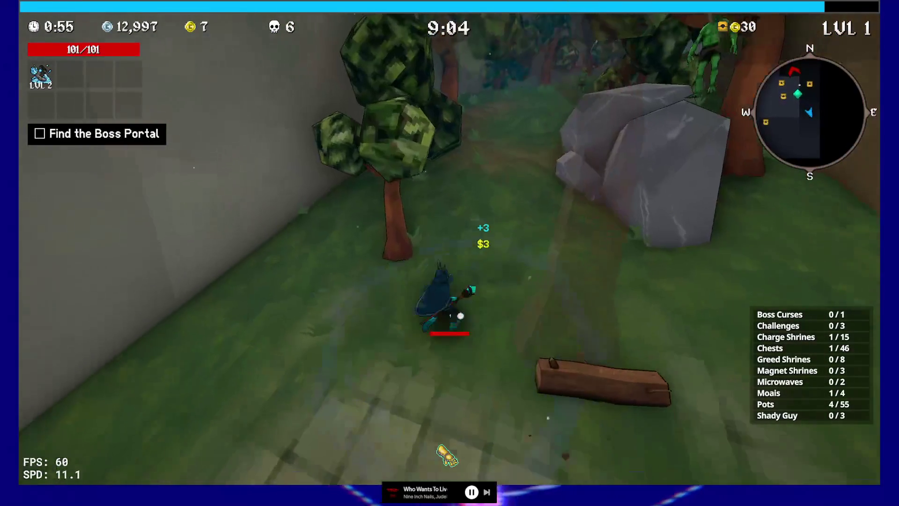
{"action": "key", "text": "w"}
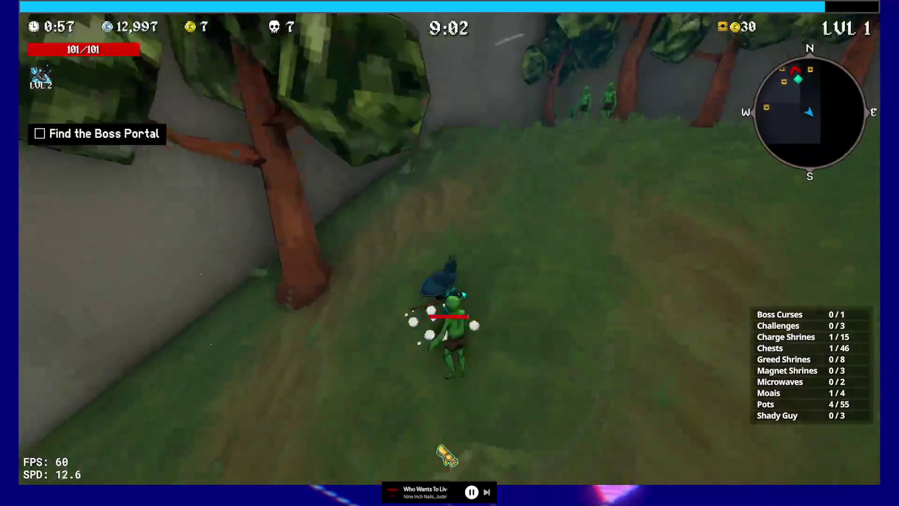
{"action": "key", "text": "w"}
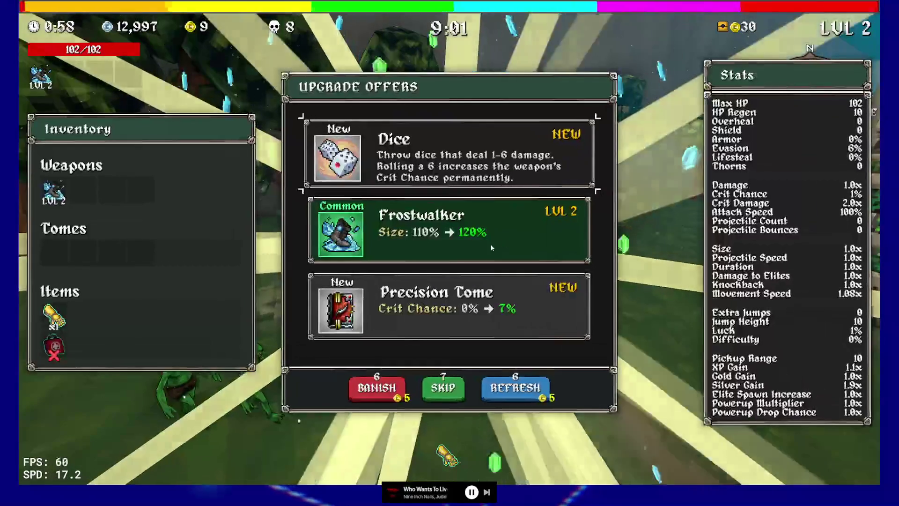
{"action": "key", "text": "Up"}
{"action": "key", "text": "Return"}
{"action": "key", "text": "w"}
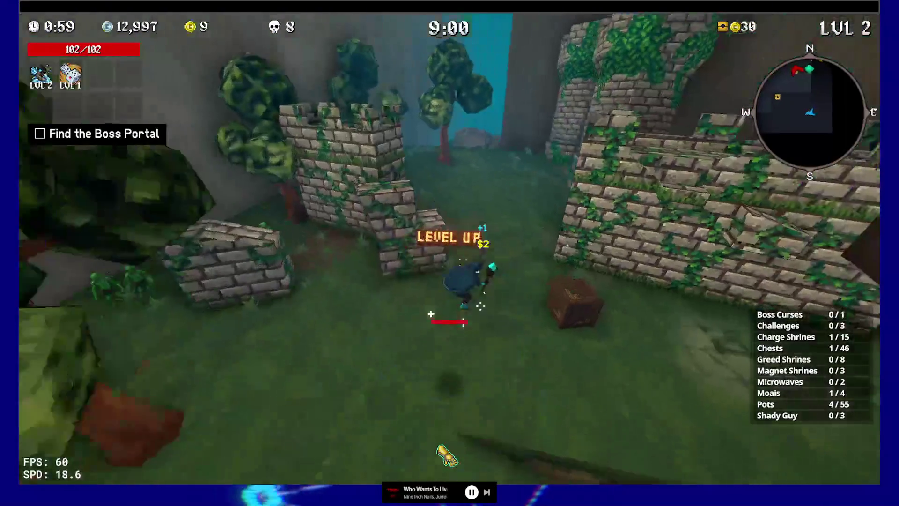
Step: Run over the grey rock to the next Charge Shrine and stand in its zone
{"action": "key", "text": "w"}
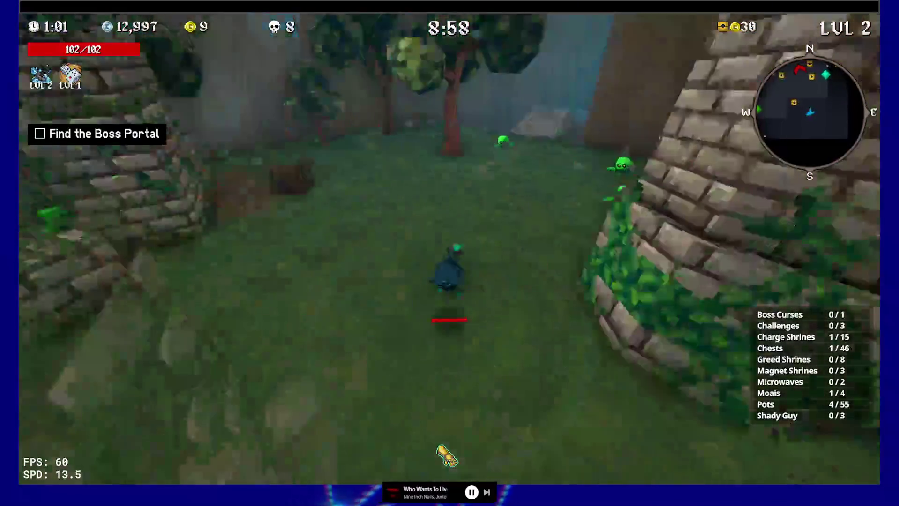
{"action": "key", "text": "w"}
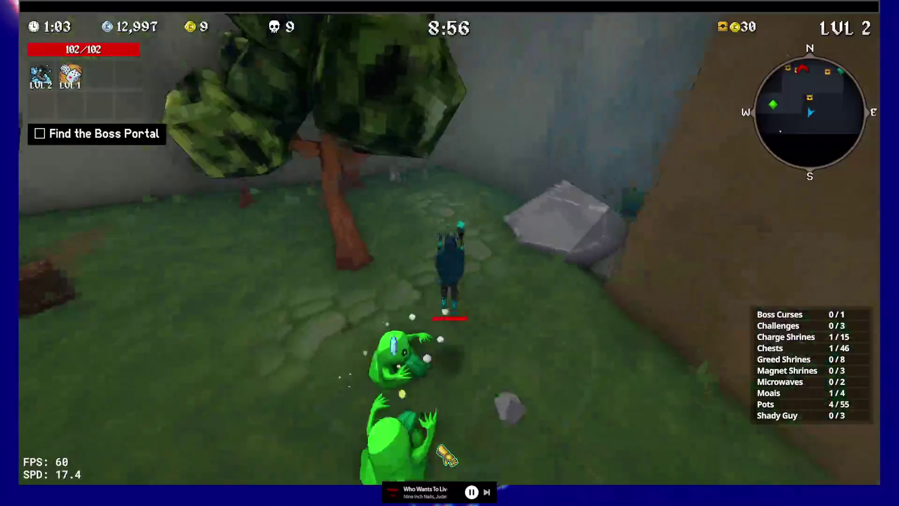
{"action": "key", "text": "w"}
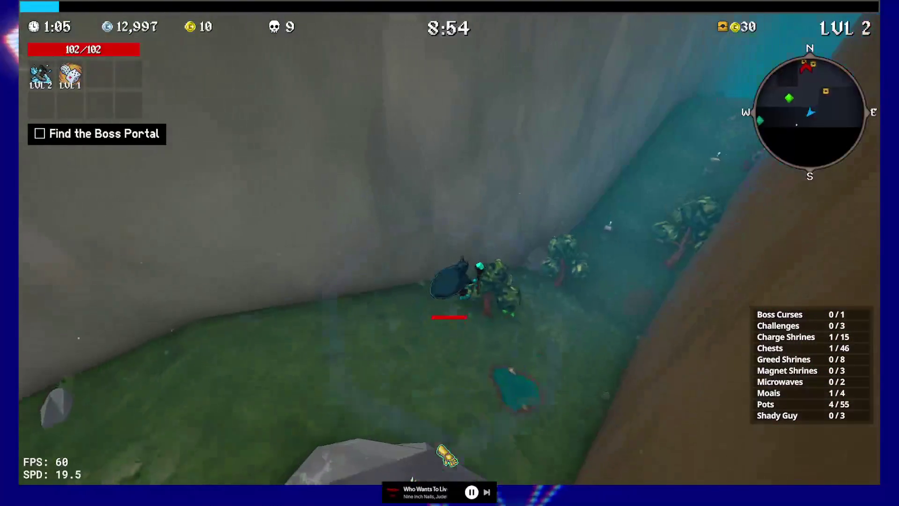
{"action": "key", "text": "w"}
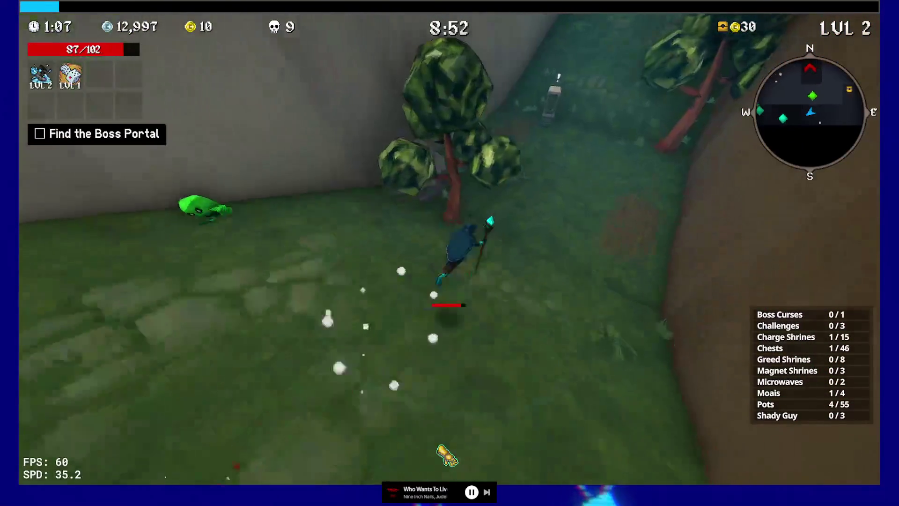
{"action": "key", "text": "w"}
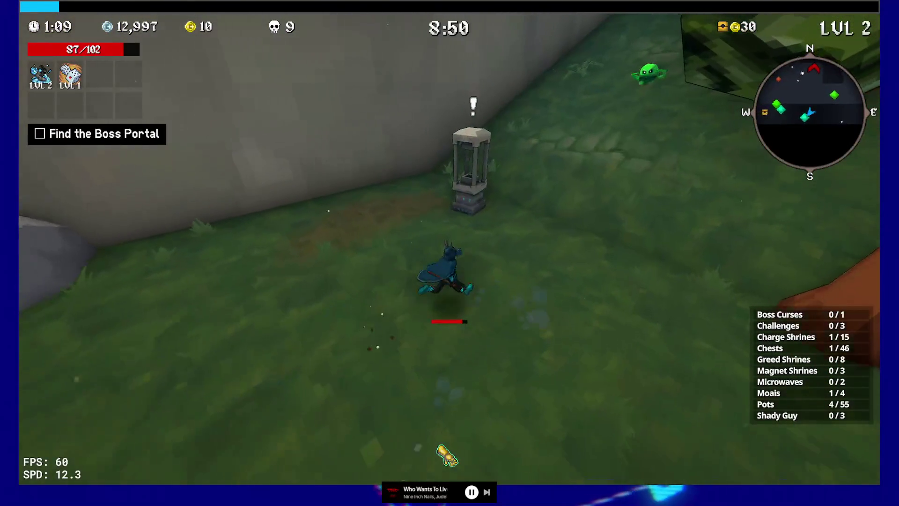
{"action": "key", "text": "w"}
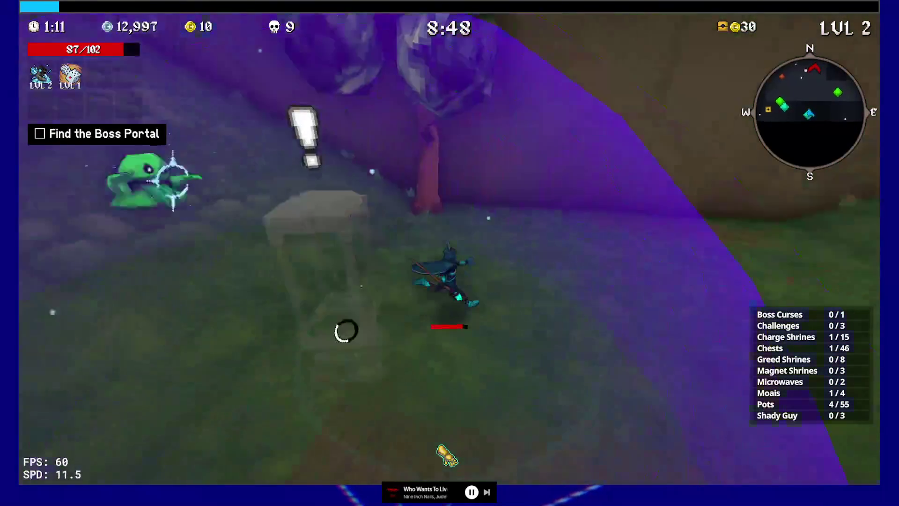
{"action": "key", "text": "w"}
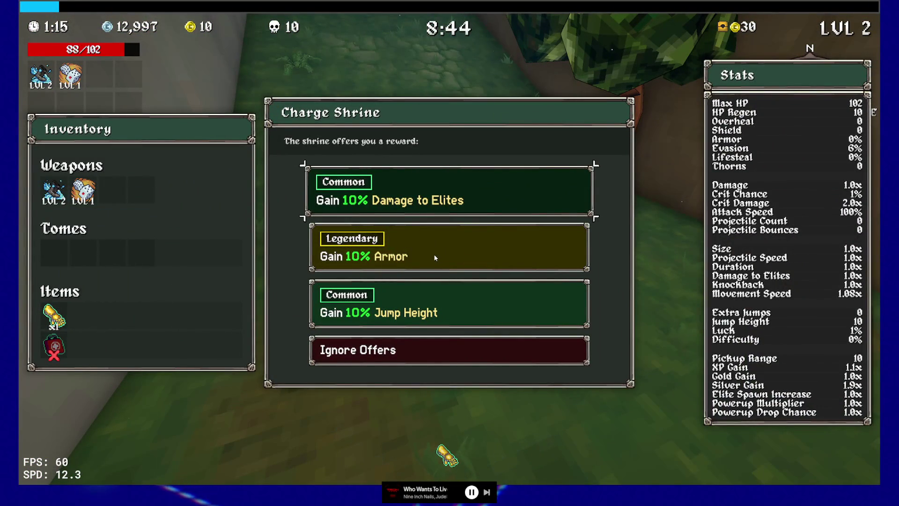
Step: Take the Legendary 10% Armor reward and activate the boss curse at the statue
{"action": "left_click", "coordinate": [435, 257]}
{"action": "key", "text": "w"}
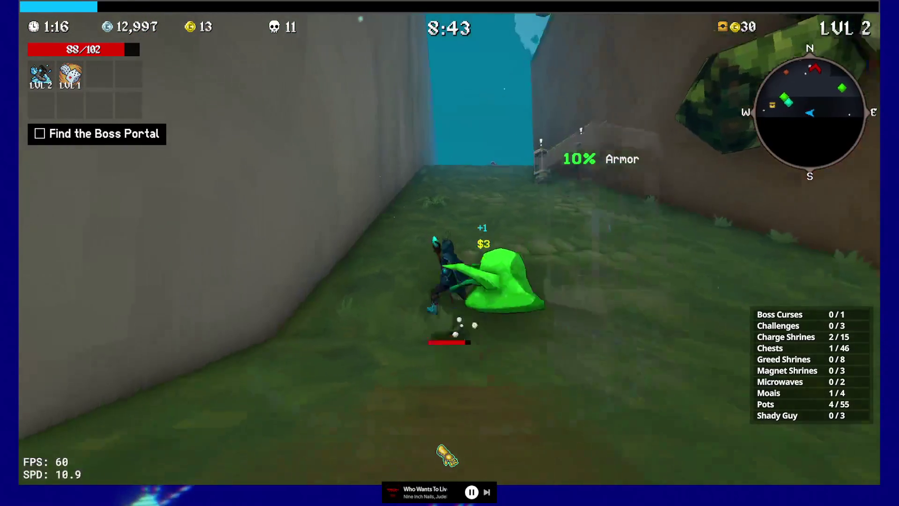
{"action": "key", "text": "w"}
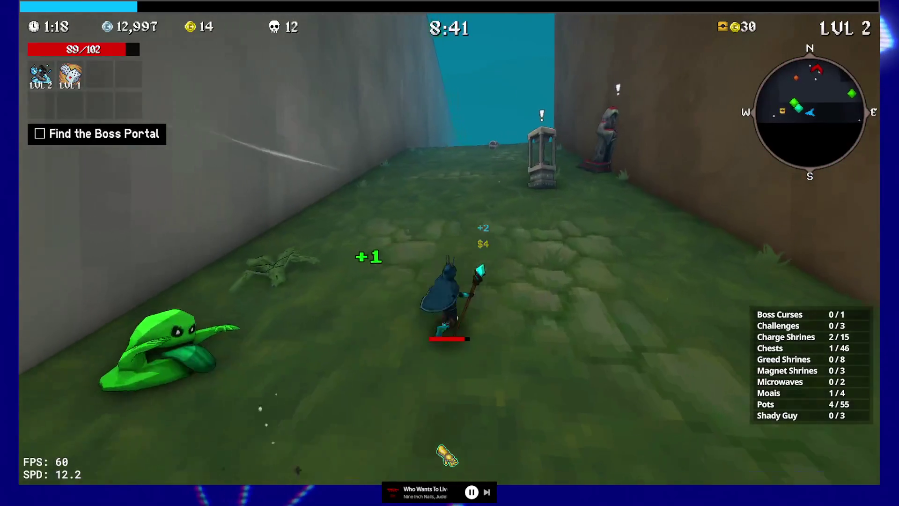
{"action": "key", "text": "w"}
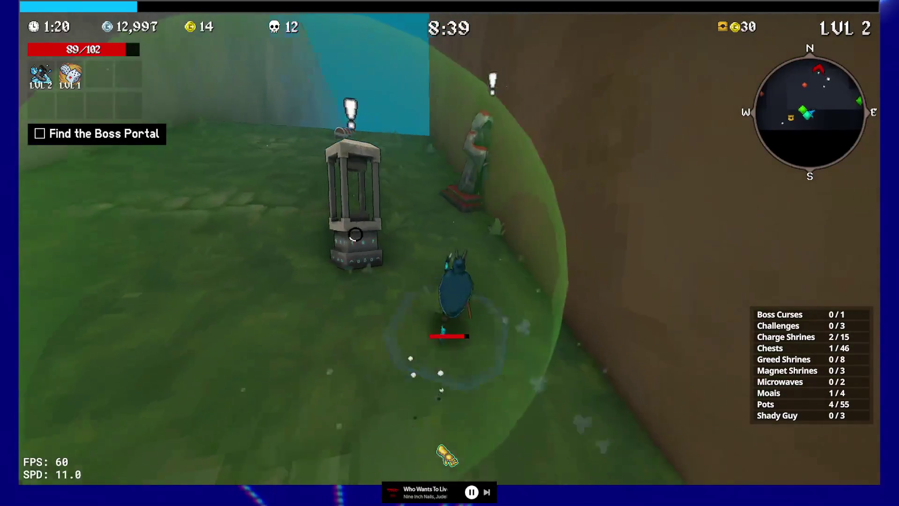
{"action": "key", "text": "e"}
Step: Charge the nearby shrine and take its 10% Damage to Elites reward
{"action": "key", "text": "w"}
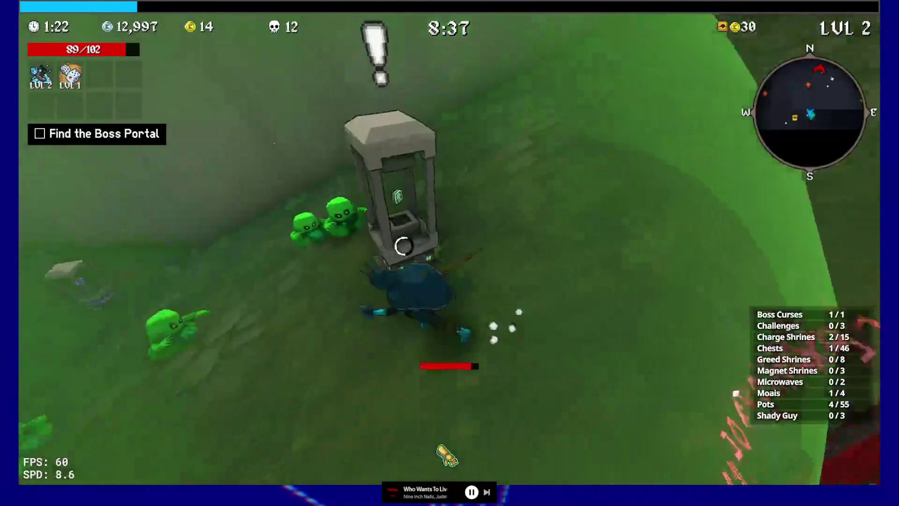
{"action": "key", "text": "w"}
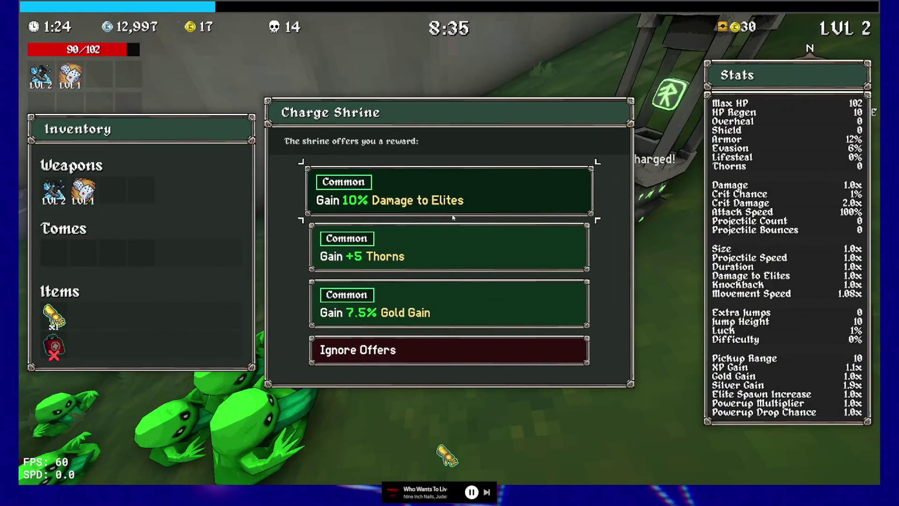
{"action": "left_click", "coordinate": [457, 198]}
Step: Run up the grassy hillside to level 3 and upgrade Frostwalker to level 3
{"action": "key", "text": "w"}
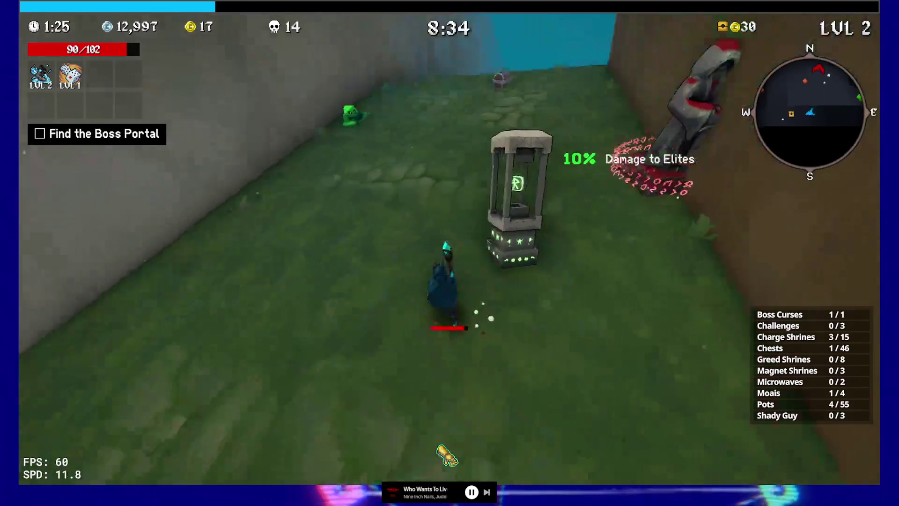
{"action": "key", "text": "w"}
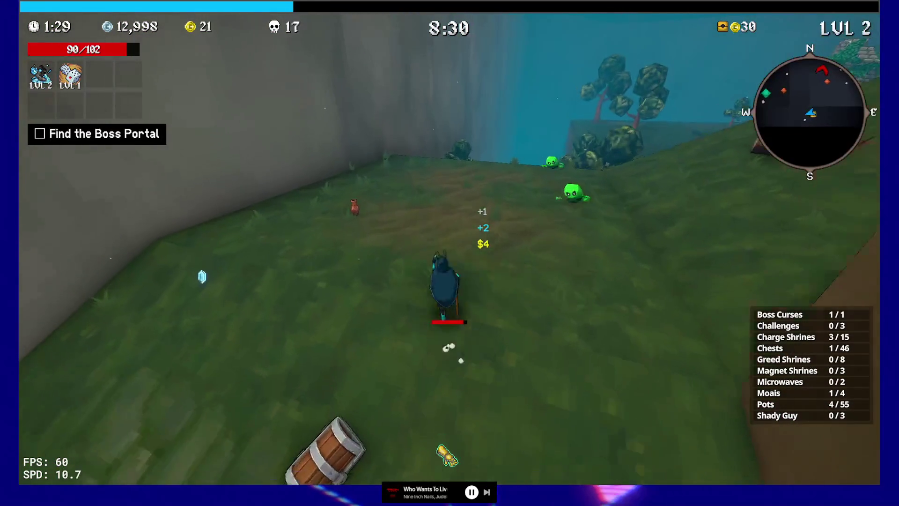
{"action": "key", "text": "w"}
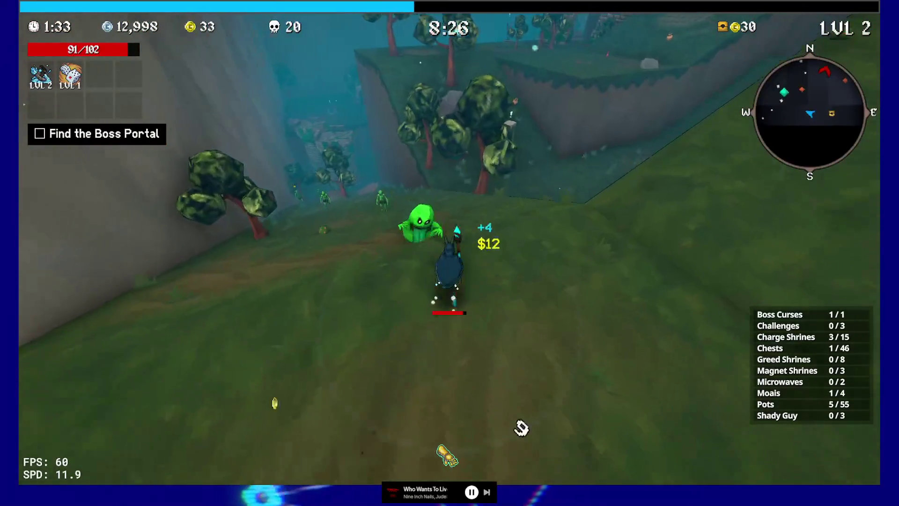
{"action": "key", "text": "w"}
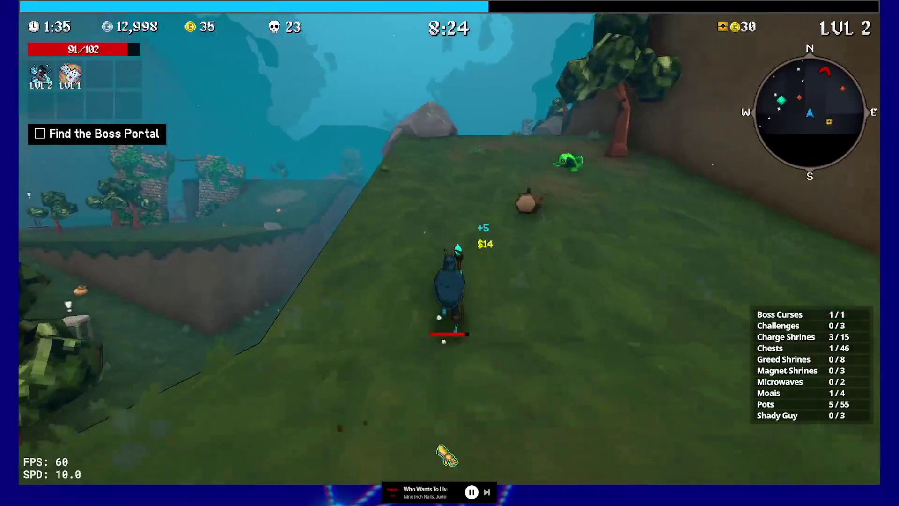
{"action": "key", "text": "Tab"}
{"action": "key", "text": "Tab"}
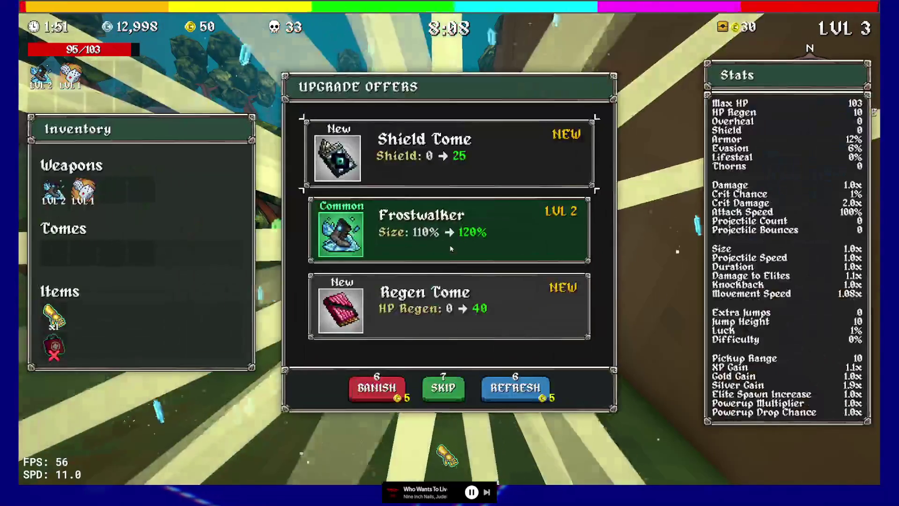
{"action": "left_click", "coordinate": [494, 232]}
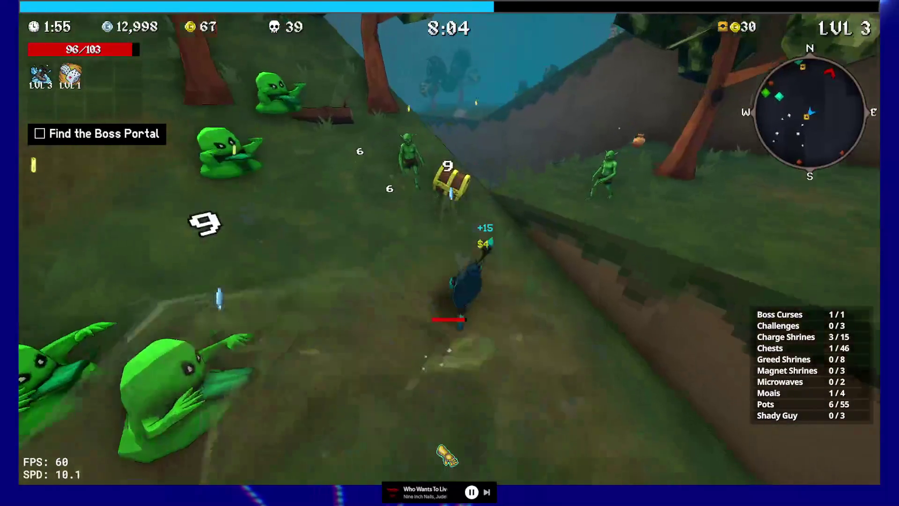
Step: Take the Slippery Ring from a chest and pick the rare Frostwalker upgrade for level 4
{"action": "key", "text": "e"}
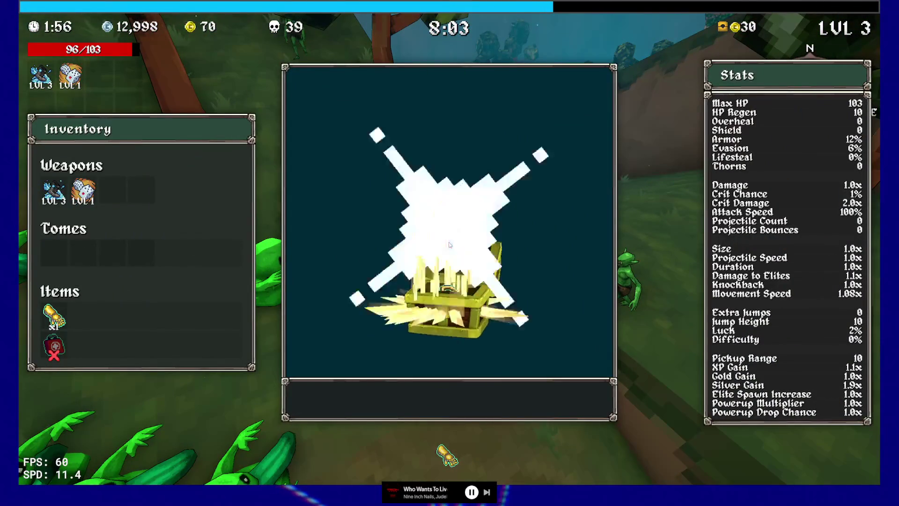
{"action": "left_click", "coordinate": [485, 395]}
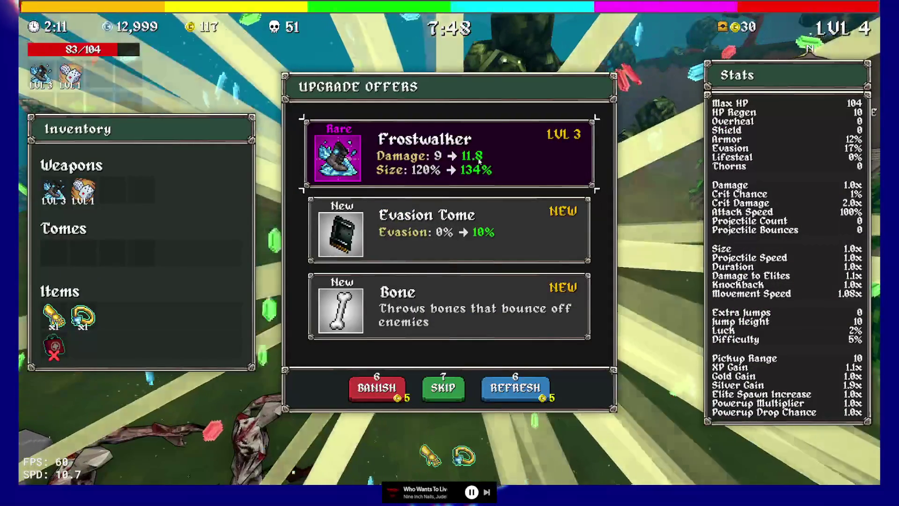
{"action": "left_click", "coordinate": [478, 160]}
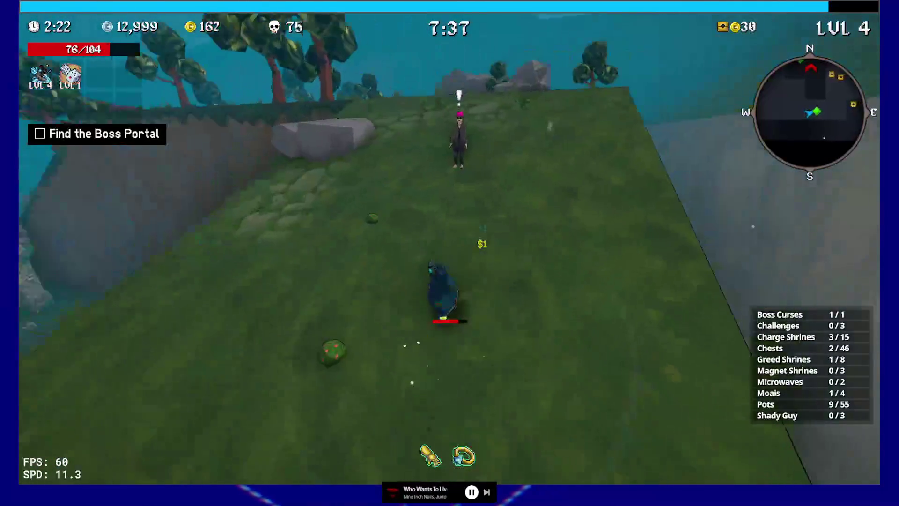
Step: Buy the Slurp Gloves from the Shady Guy, then reroll the level 5 offers and take Dice
{"action": "key", "text": "e"}
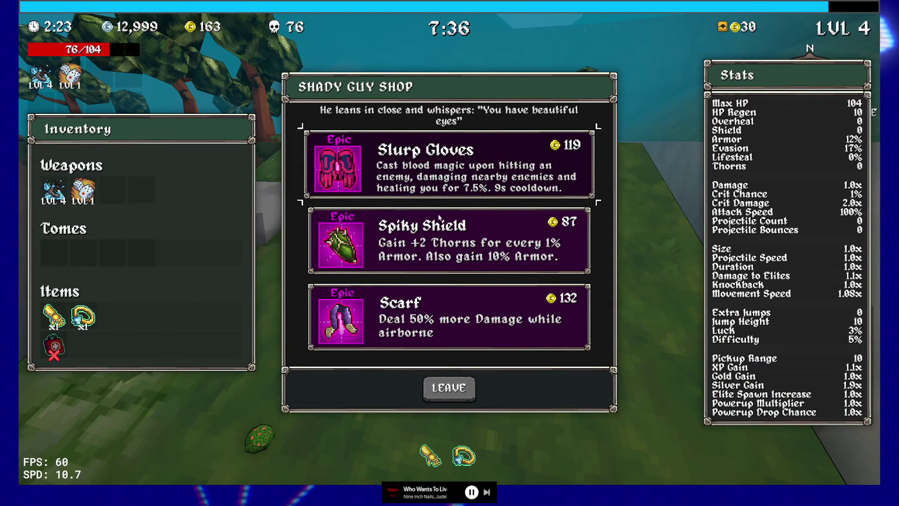
{"action": "left_click", "coordinate": [441, 176]}
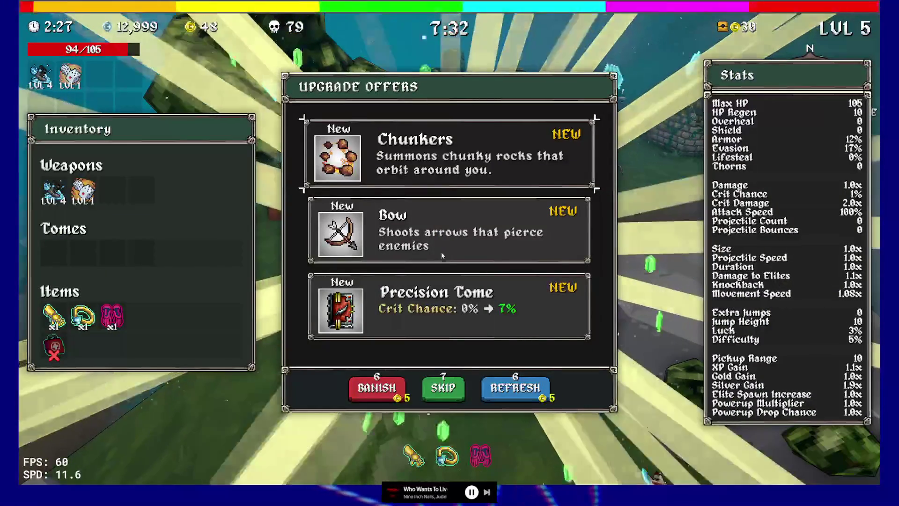
{"action": "left_click", "coordinate": [515, 397]}
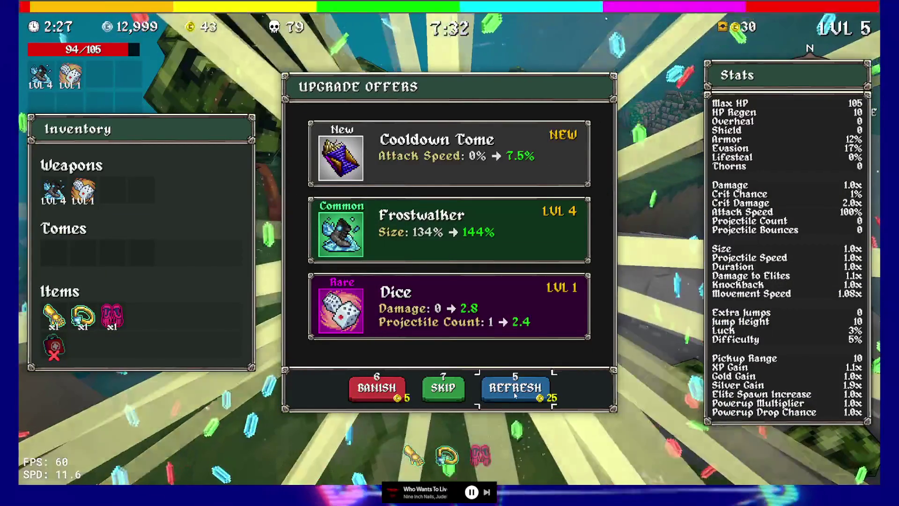
{"action": "left_click", "coordinate": [423, 316]}
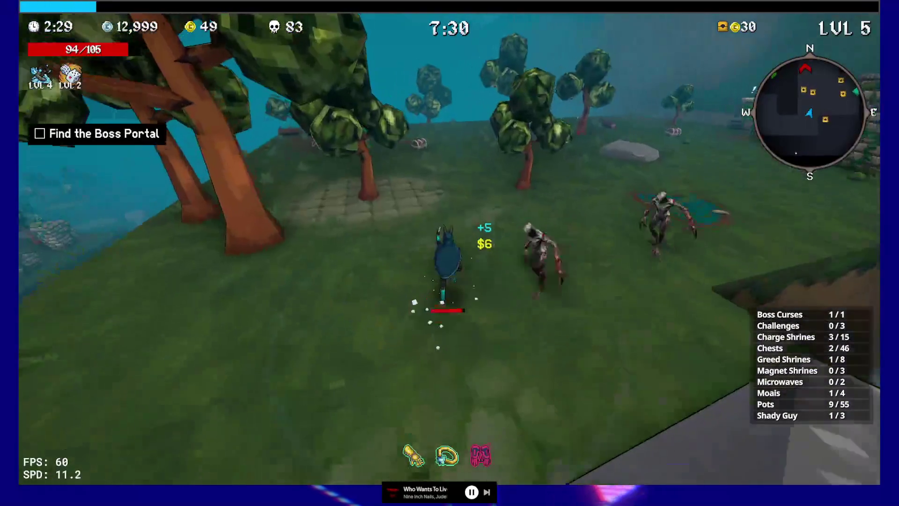
Step: Run across the field, checking the map overview, to the charge shrine
{"action": "key", "text": "w"}
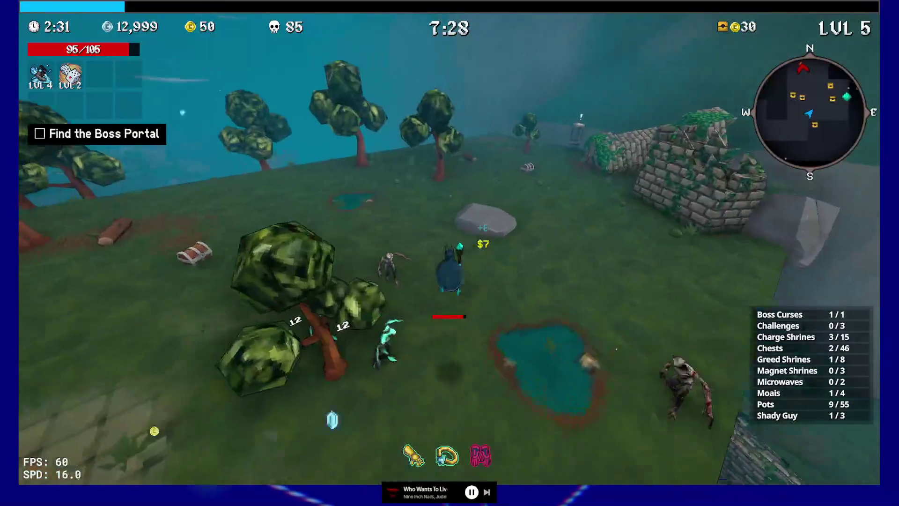
{"action": "key", "text": "w"}
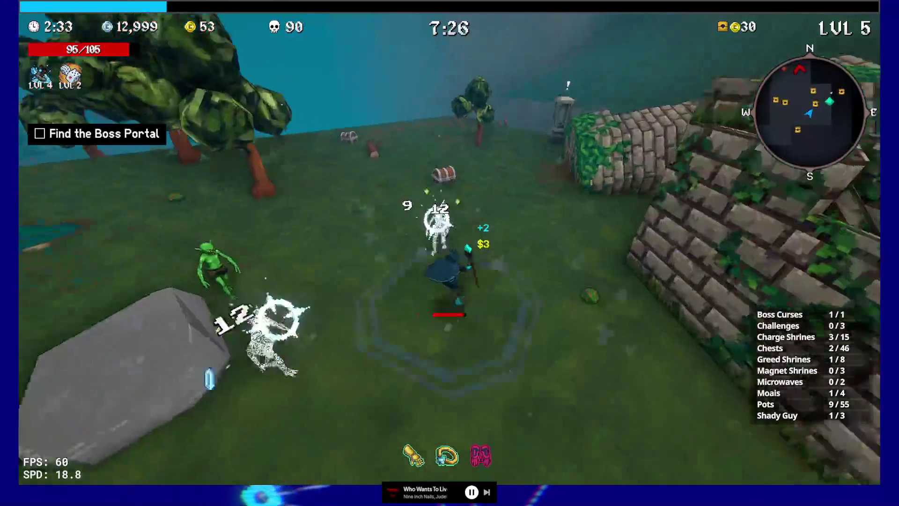
{"action": "key", "text": "w"}
{"action": "key", "text": "Tab"}
{"action": "key", "text": "Tab"}
{"action": "key", "text": "w"}
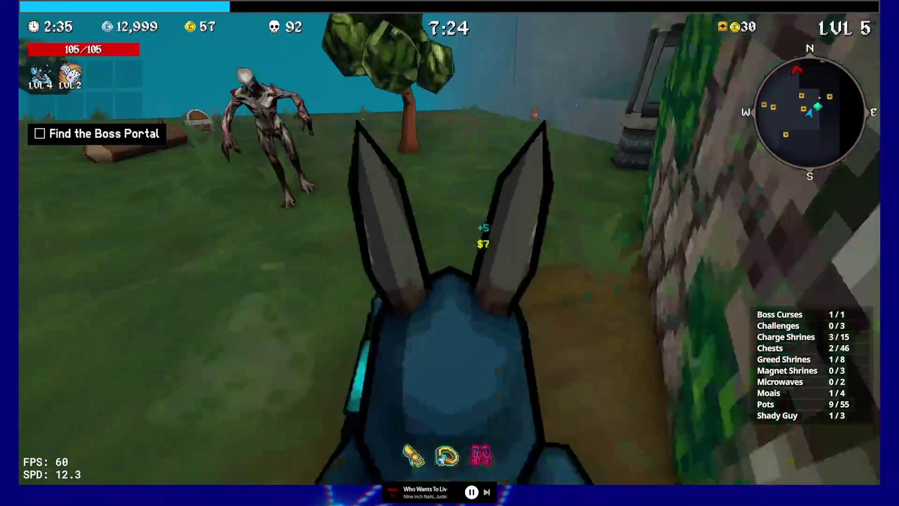
{"action": "key", "text": "w"}
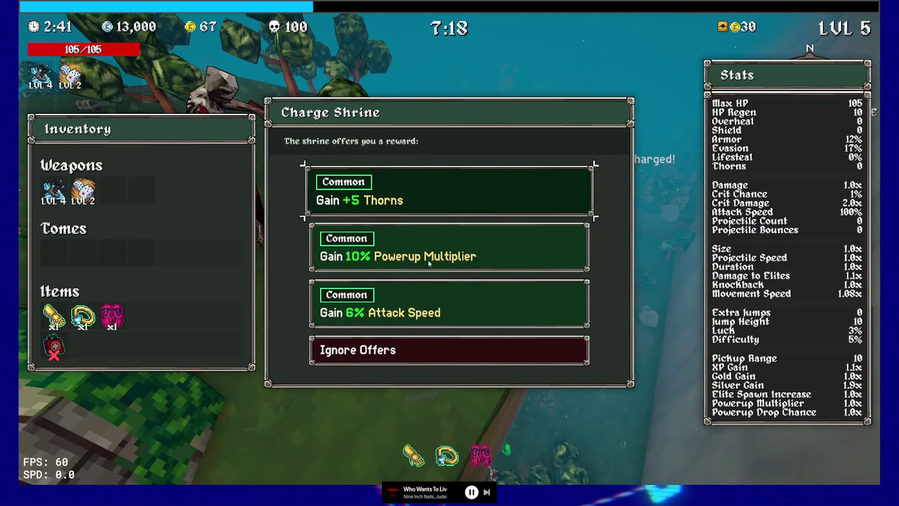
Step: Claim the 6% Attack Speed shrine reward and add the Dexecutioner weapon
{"action": "left_click", "coordinate": [429, 313]}
{"action": "key", "text": "w"}
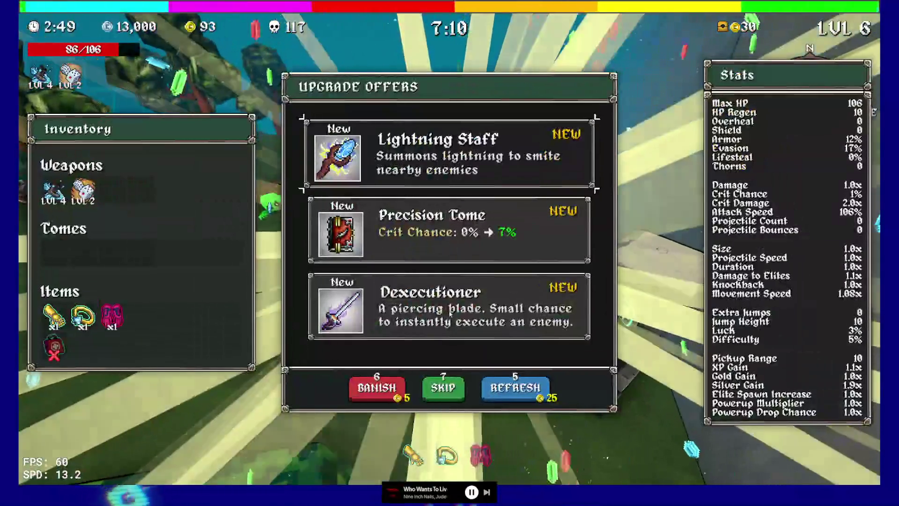
{"action": "left_click", "coordinate": [448, 304]}
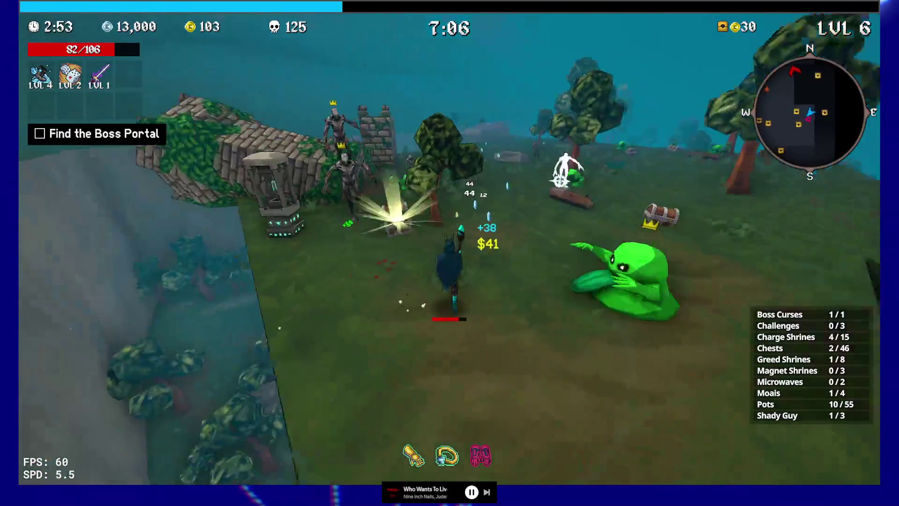
Step: Take the Wrench from a nearby chest and claim the +1.5 Extra Jumps reward
{"action": "key", "text": "e"}
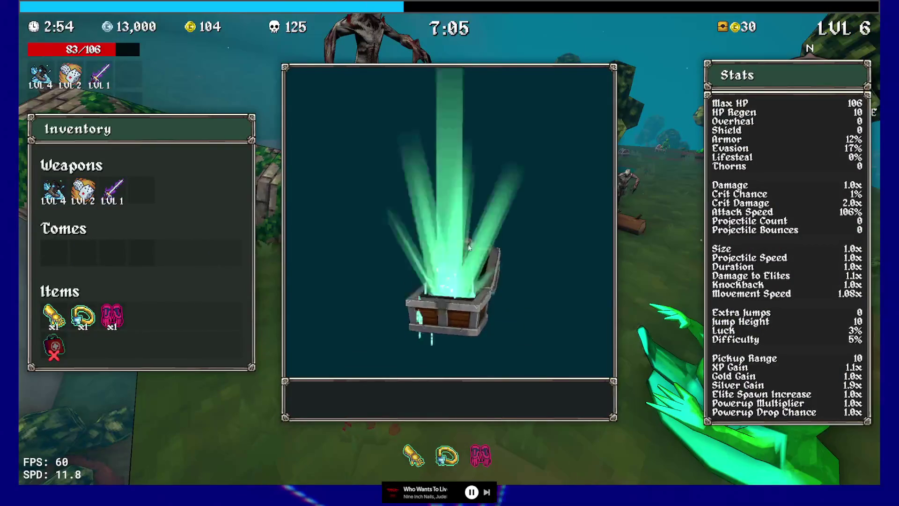
{"action": "left_click", "coordinate": [484, 395]}
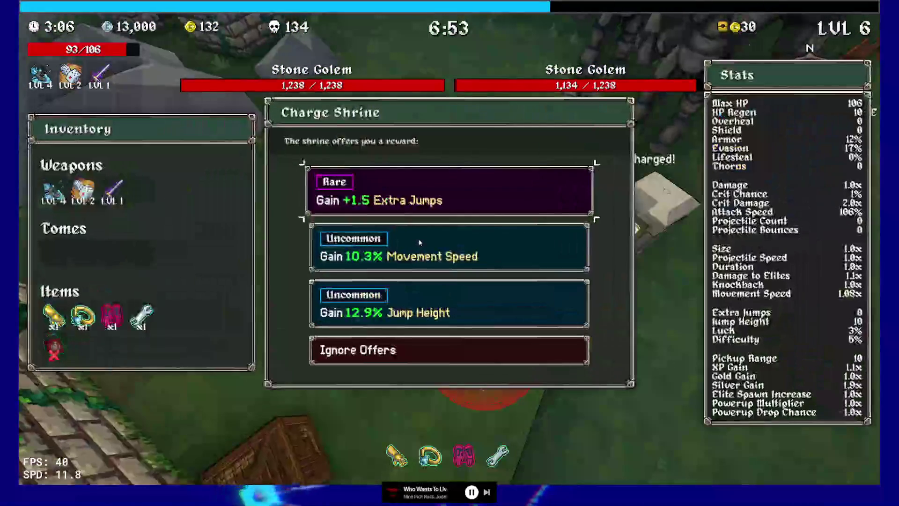
{"action": "left_click", "coordinate": [449, 200]}
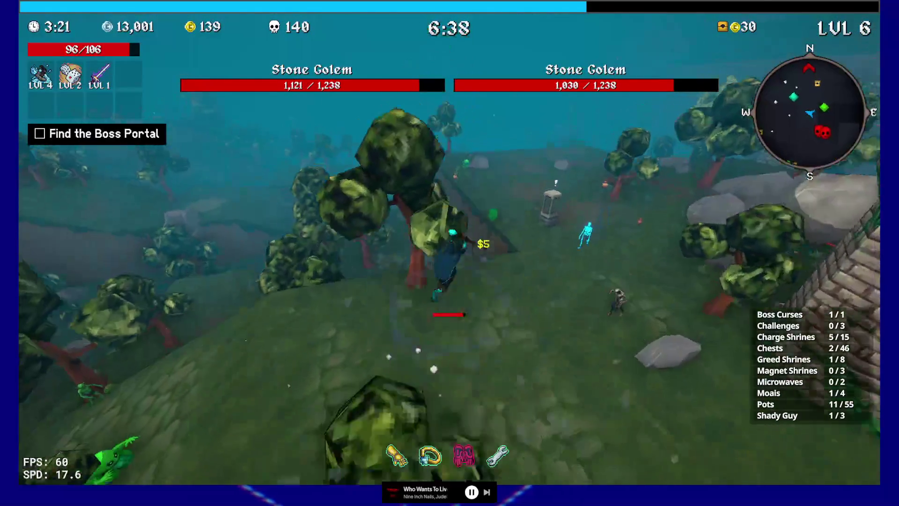
Step: Fight across the plateau and add Blood Magic as a new weapon
{"action": "key", "text": "w"}
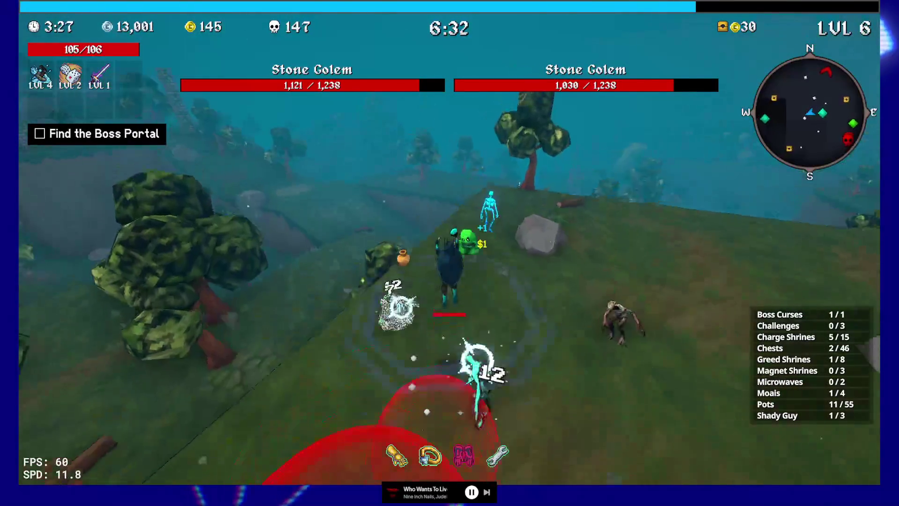
{"action": "key", "text": "w"}
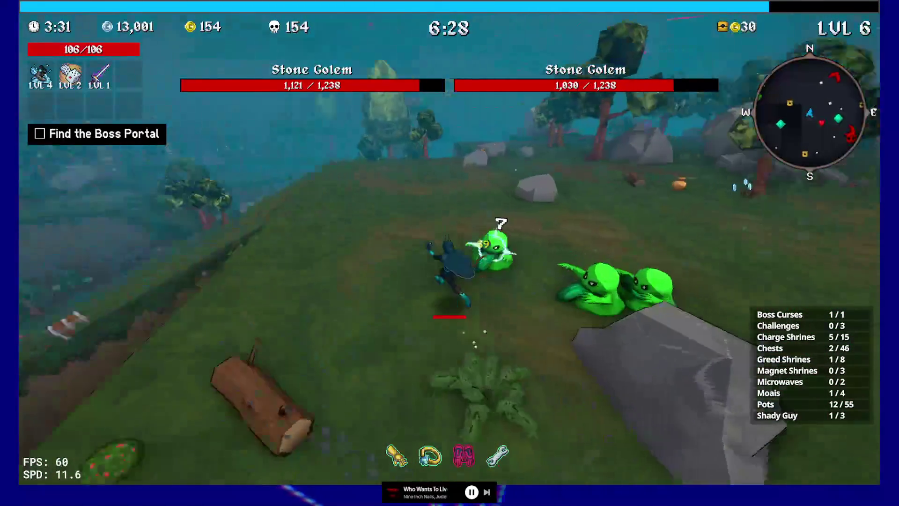
{"action": "key", "text": "w"}
{"action": "key", "text": "w"}
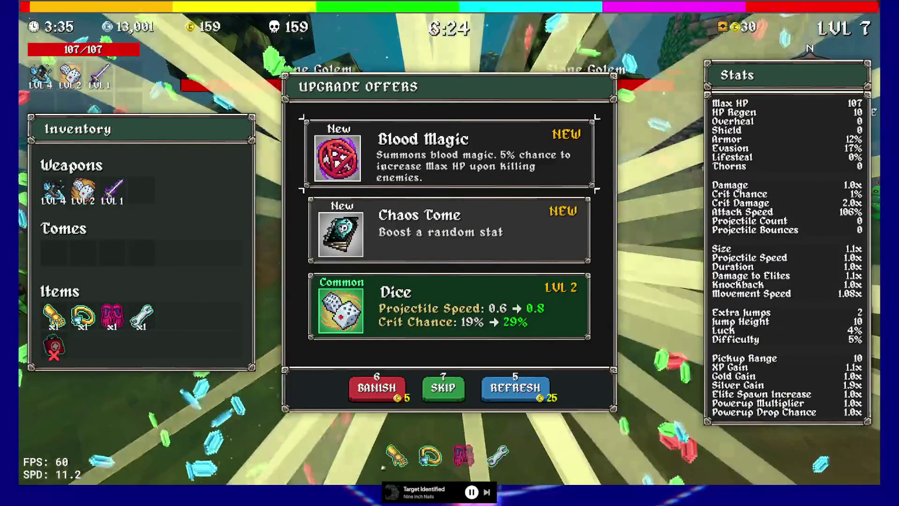
{"action": "left_click", "coordinate": [436, 160]}
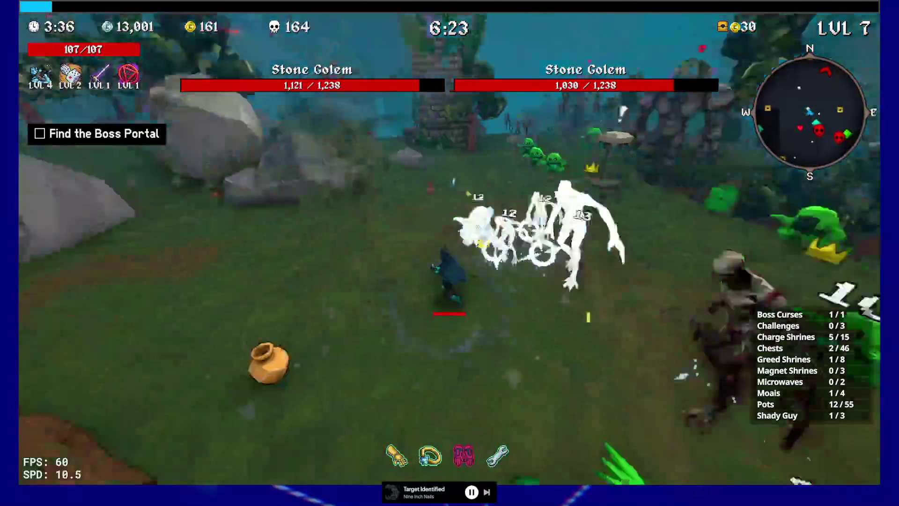
Step: Fight toward the stone tower, take the Cursed Tome, and gather XP up to level 9
{"action": "key", "text": "w"}
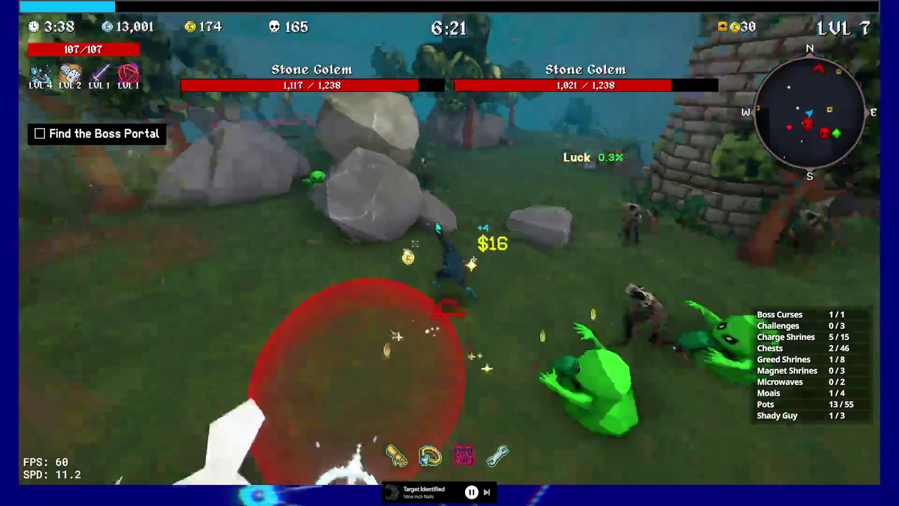
{"action": "key", "text": "w"}
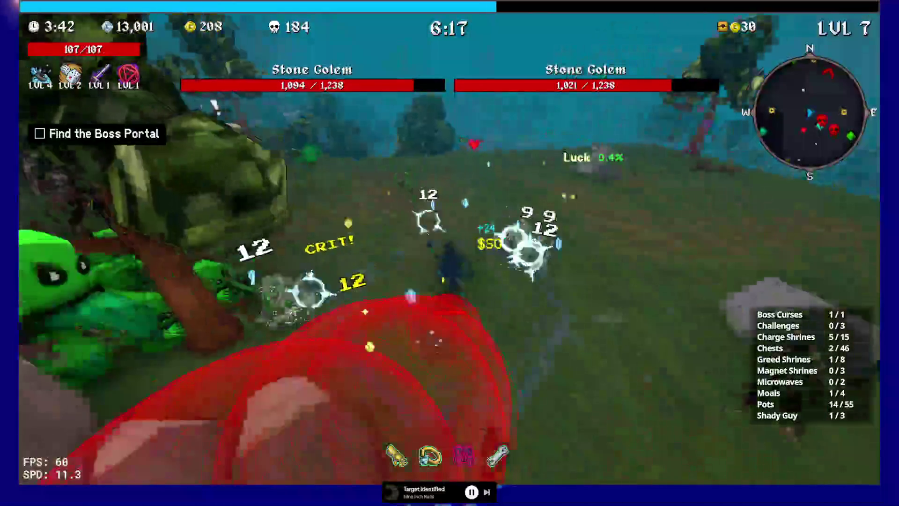
{"action": "key", "text": "w"}
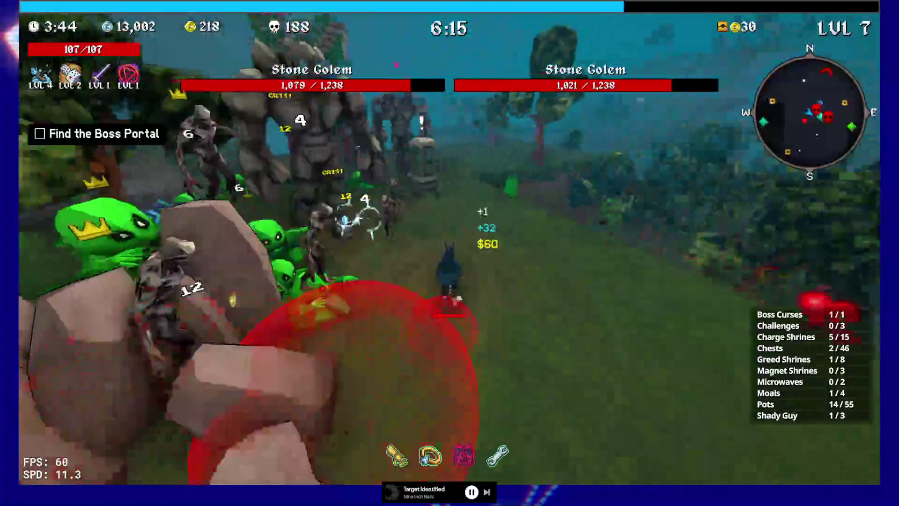
{"action": "key", "text": "w"}
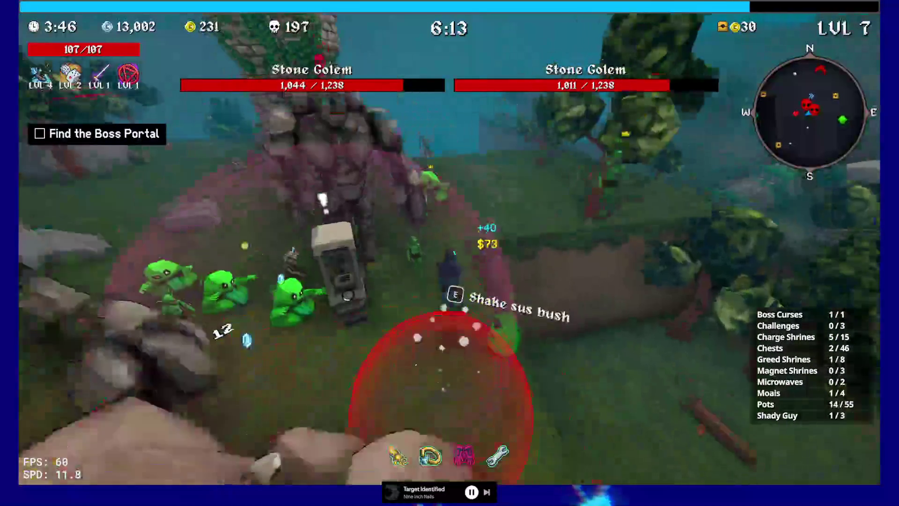
{"action": "key", "text": "w"}
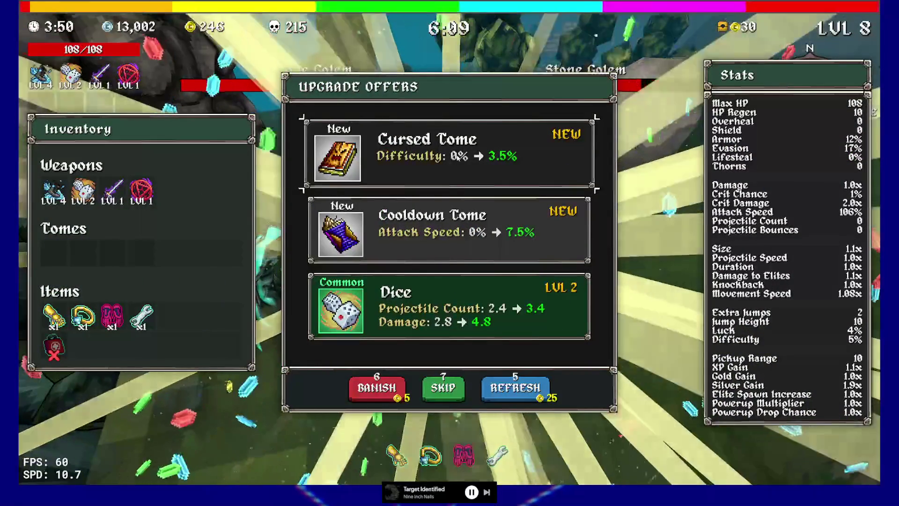
{"action": "key", "text": "1"}
{"action": "key", "text": "w"}
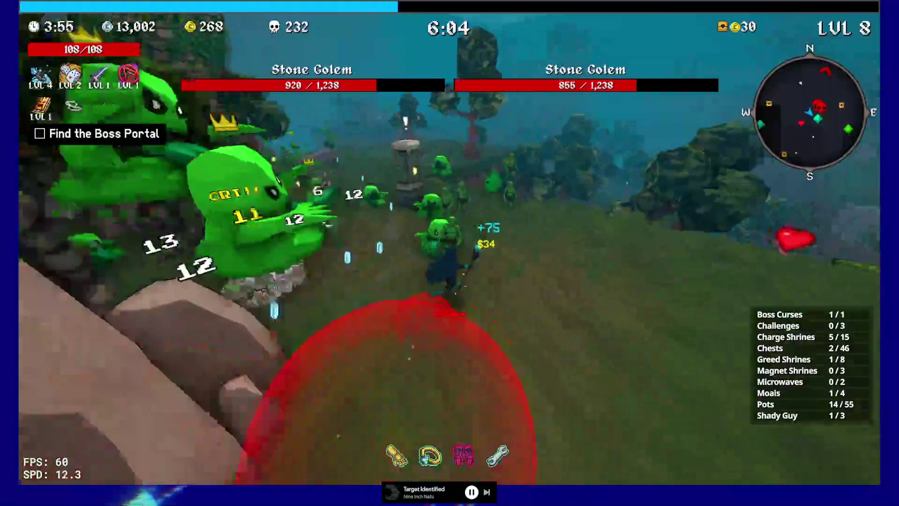
{"action": "key", "text": "w"}
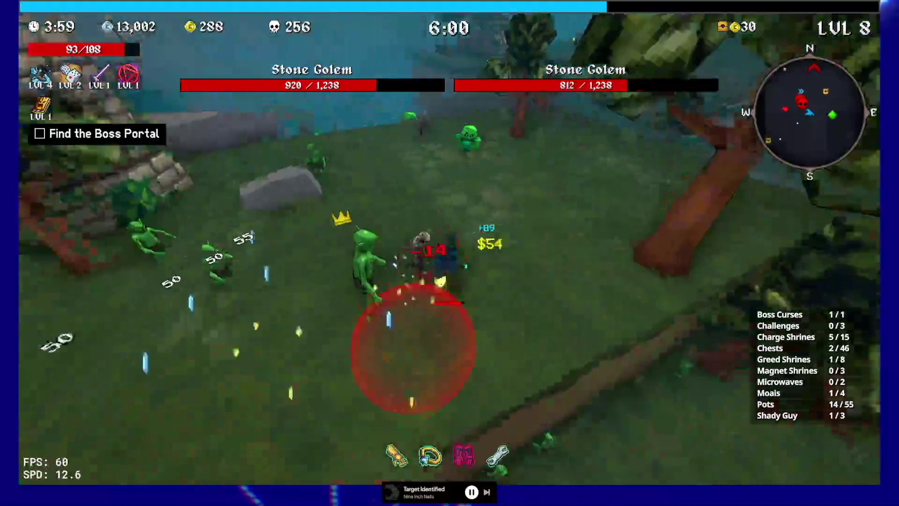
{"action": "key", "text": "w"}
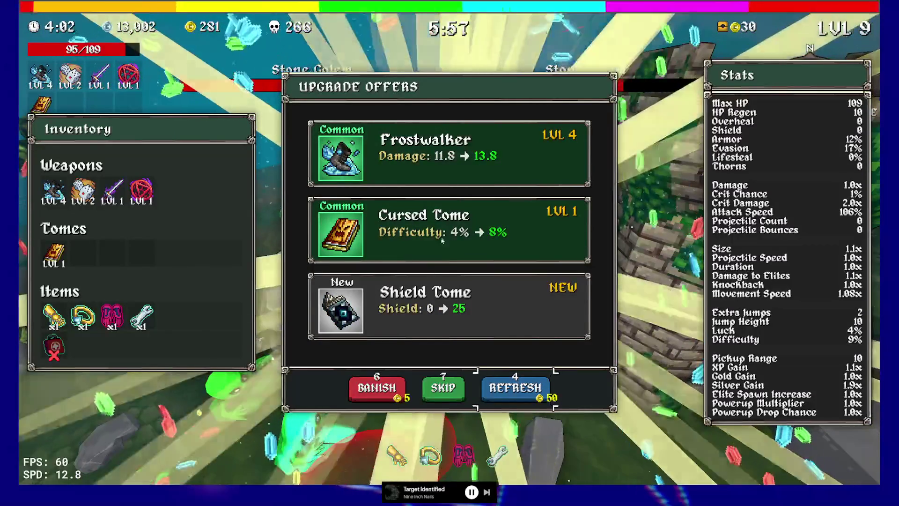
Step: Upgrade Frostwalker to level 5 and push through the goblin swarm toward the ruins
{"action": "left_click", "coordinate": [455, 156]}
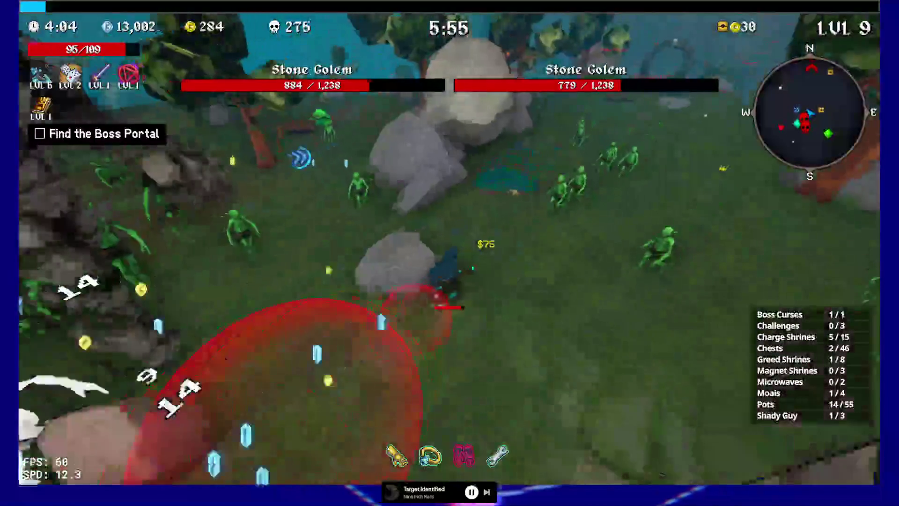
{"action": "key", "text": "w"}
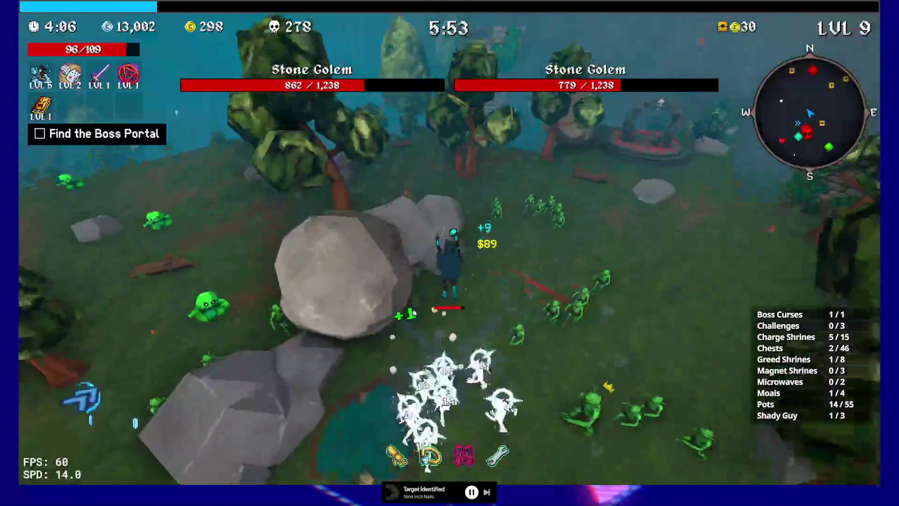
{"action": "key", "text": "w"}
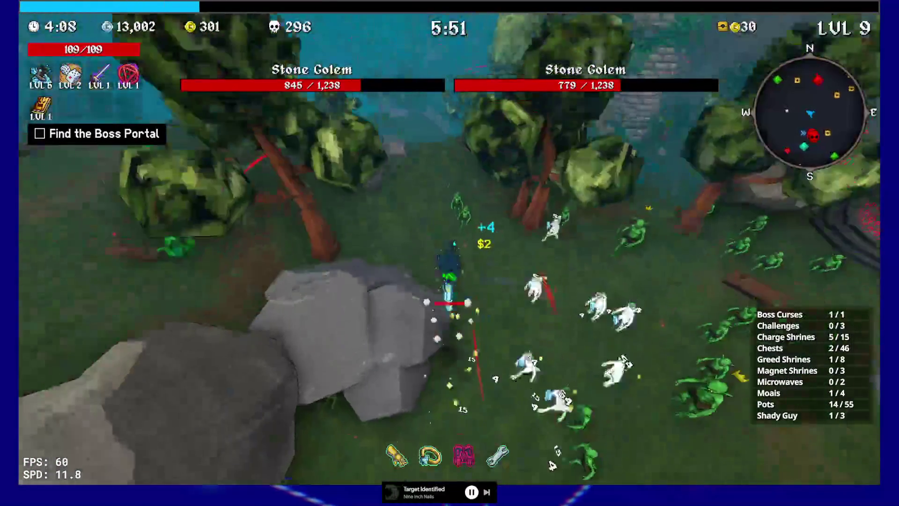
{"action": "key", "text": "w"}
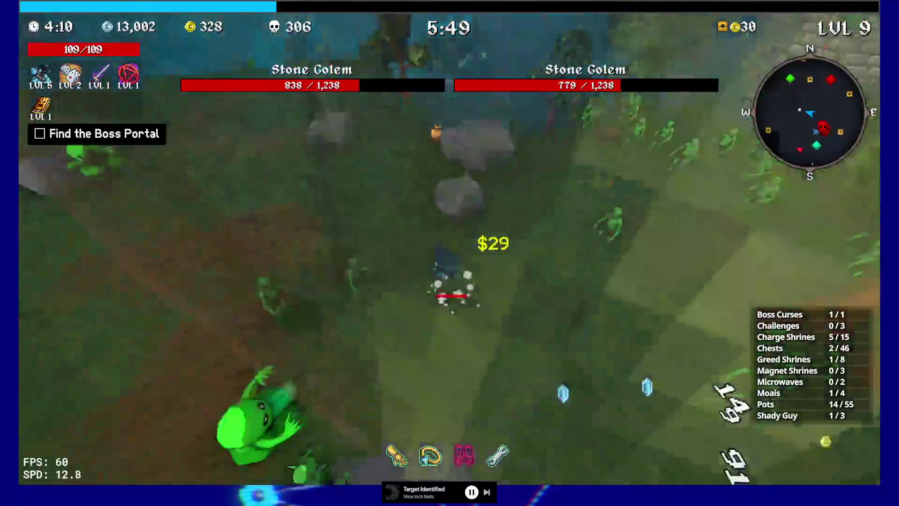
{"action": "key", "text": "w"}
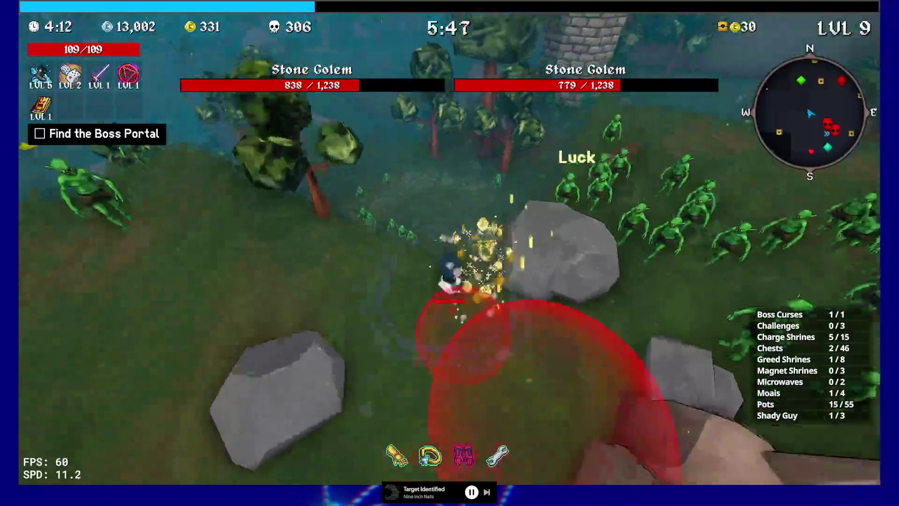
{"action": "key", "text": "w"}
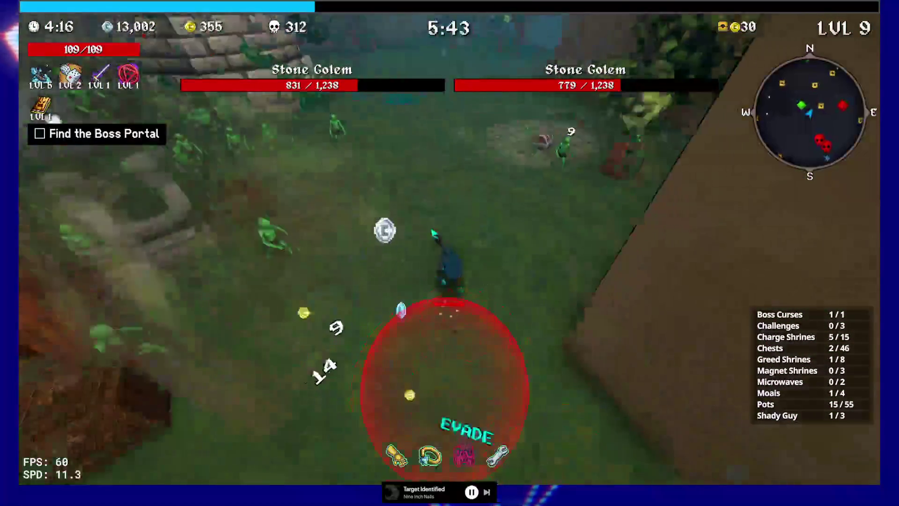
{"action": "key", "text": "w"}
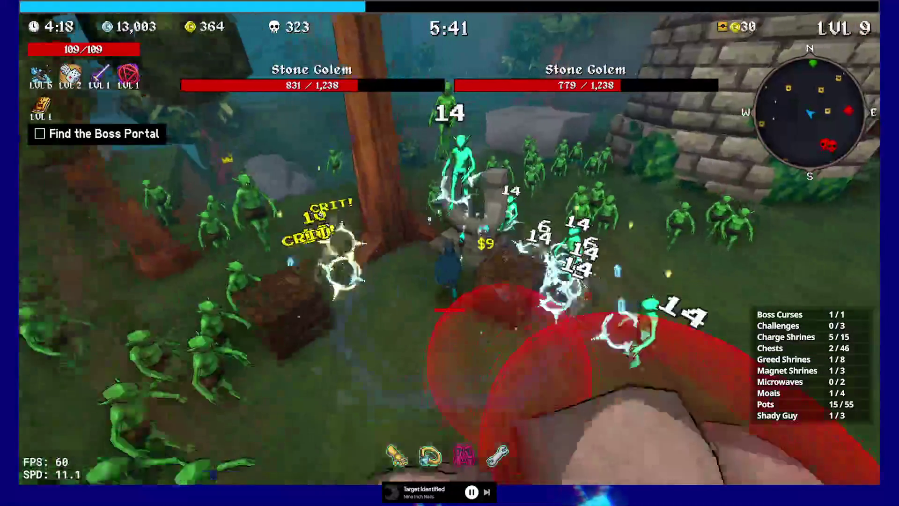
{"action": "key", "text": "w"}
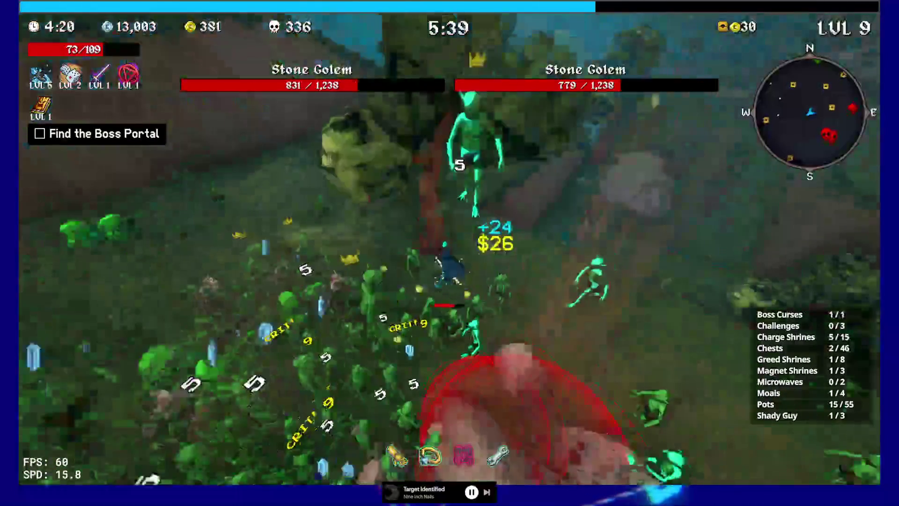
Step: Raise the fourth weapon and the Cursed Tome to level 2
{"action": "key", "text": "w"}
{"action": "key", "text": "space"}
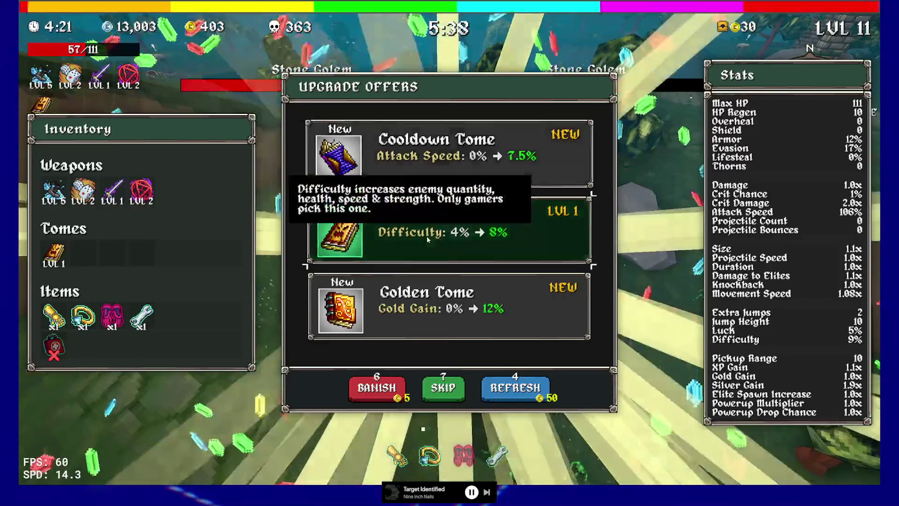
{"action": "left_click", "coordinate": [426, 236]}
Step: Move past the rocks and through the ruins collecting experience to reach level 11
{"action": "key", "text": "w"}
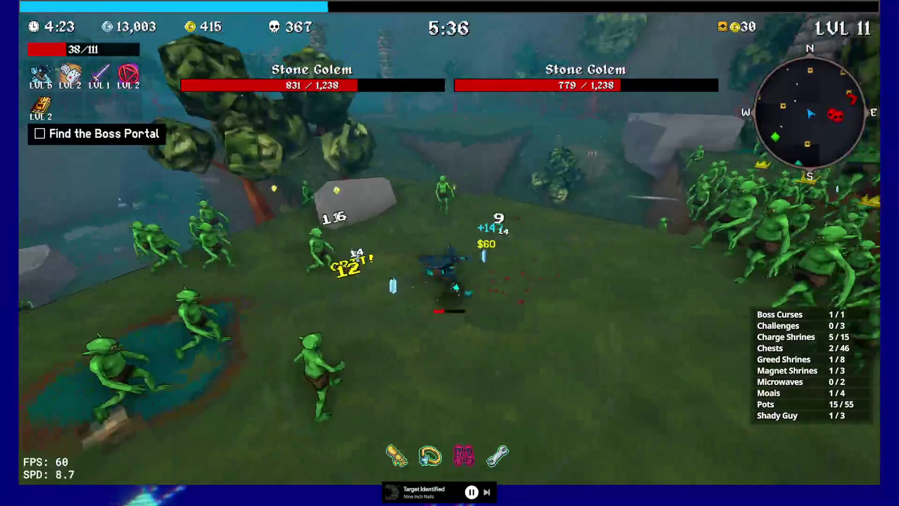
{"action": "key", "text": "w"}
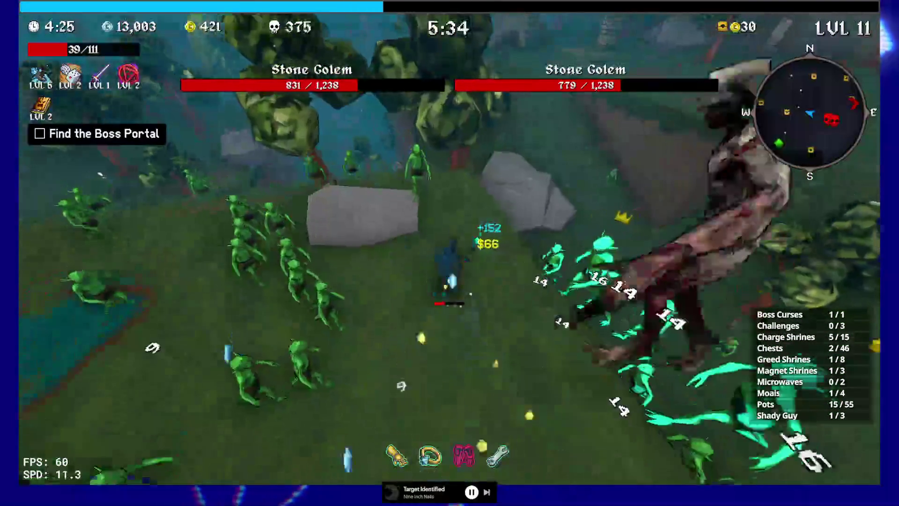
{"action": "key", "text": "w"}
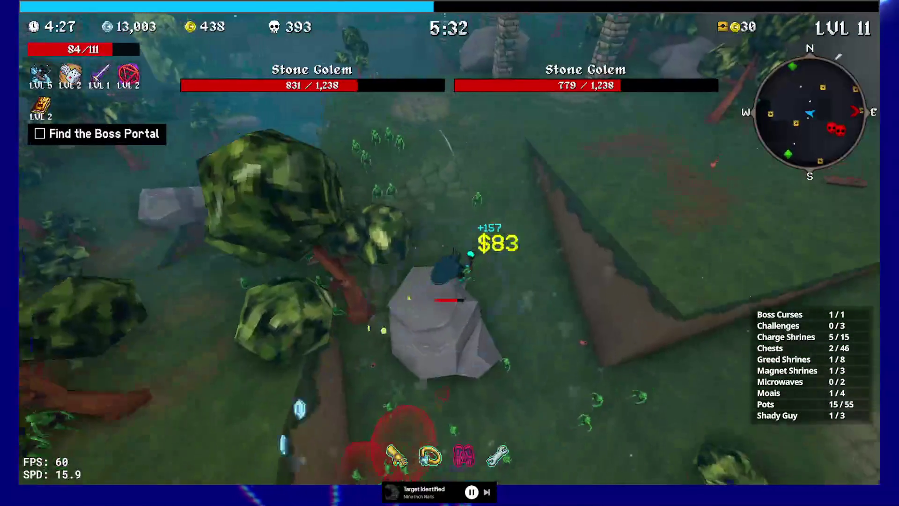
{"action": "key", "text": "w"}
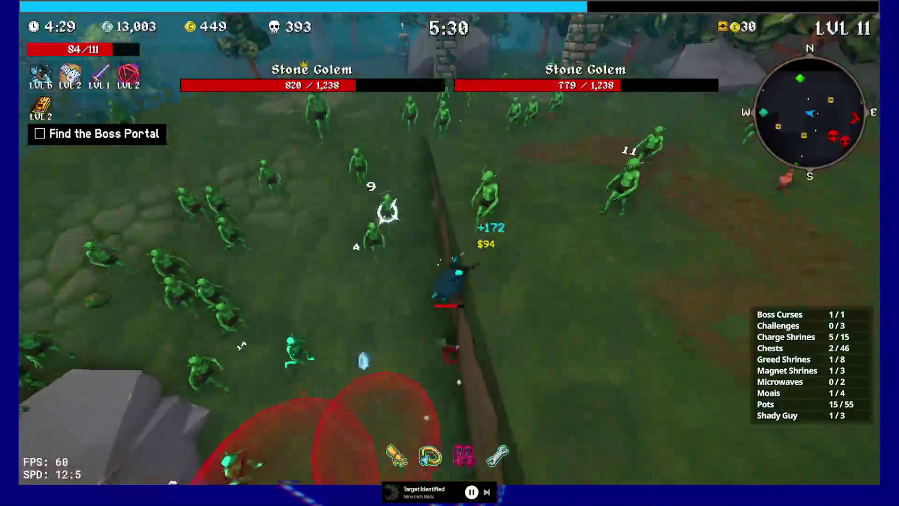
{"action": "key", "text": "w"}
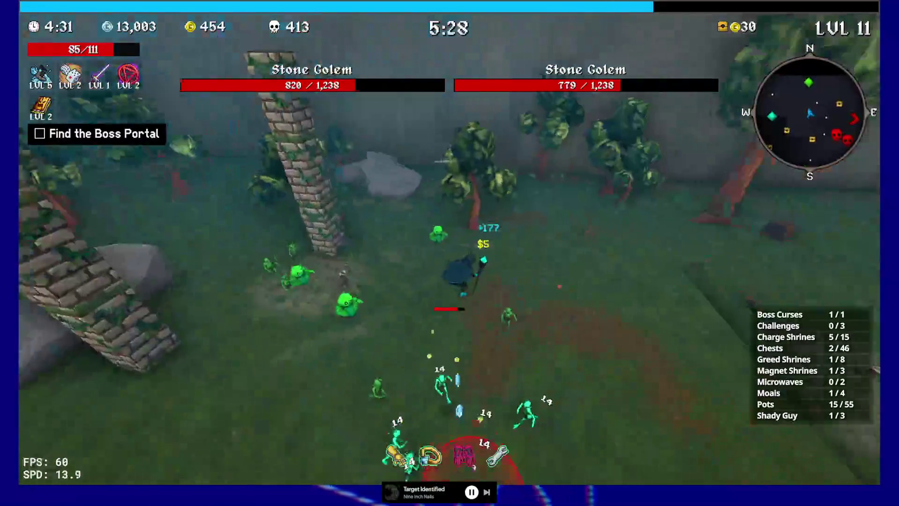
{"action": "key", "text": "w"}
{"action": "key", "text": "w"}
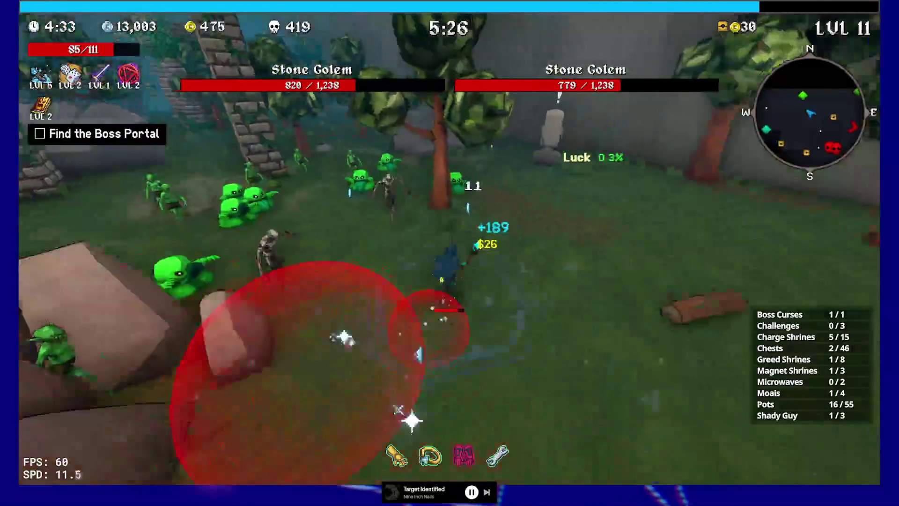